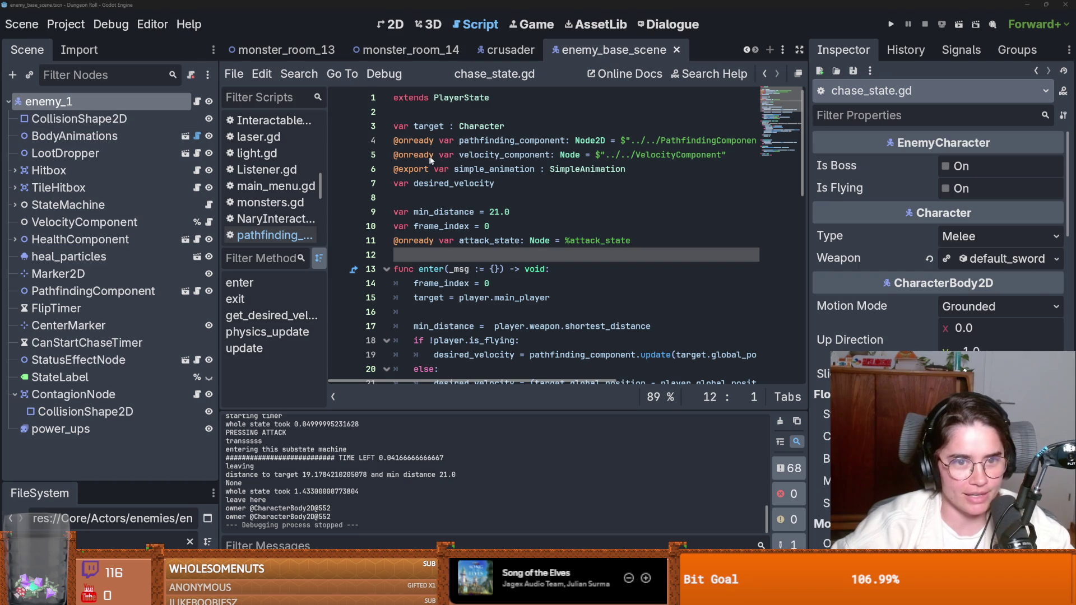
- Save the enemy scene twice while editing chase_state.gd
click(485, 156)
key(ctrl+s)
click(486, 255)
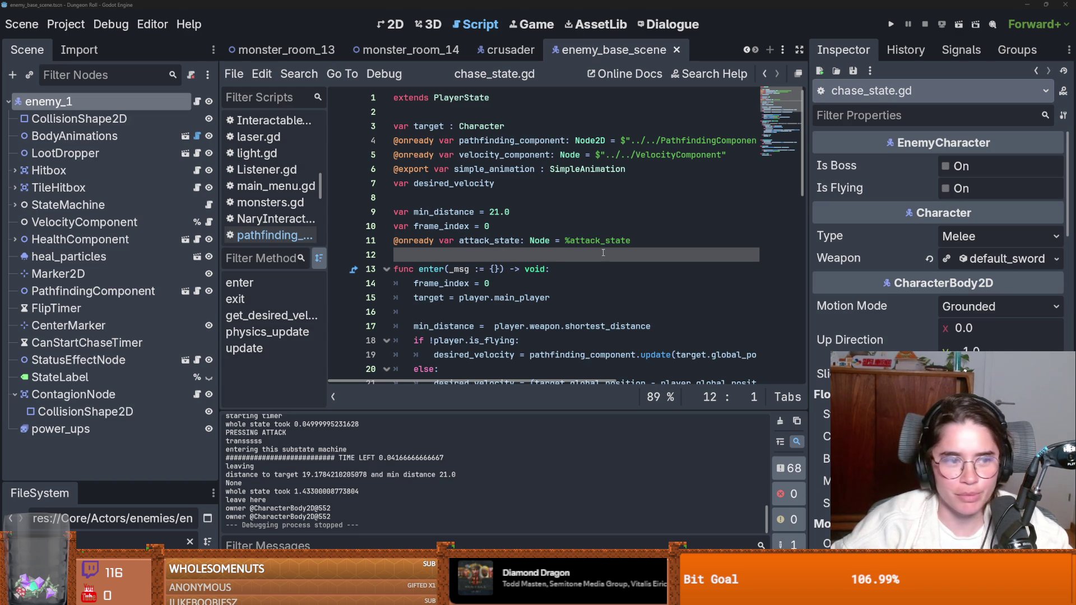
key(ctrl+s)
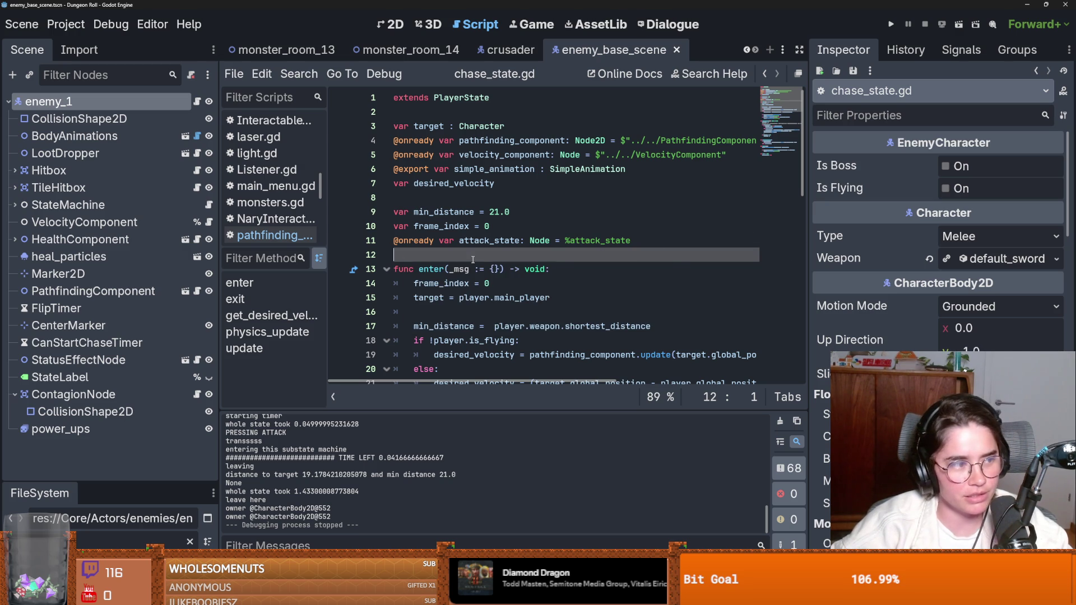
mouse_move(433, 246)
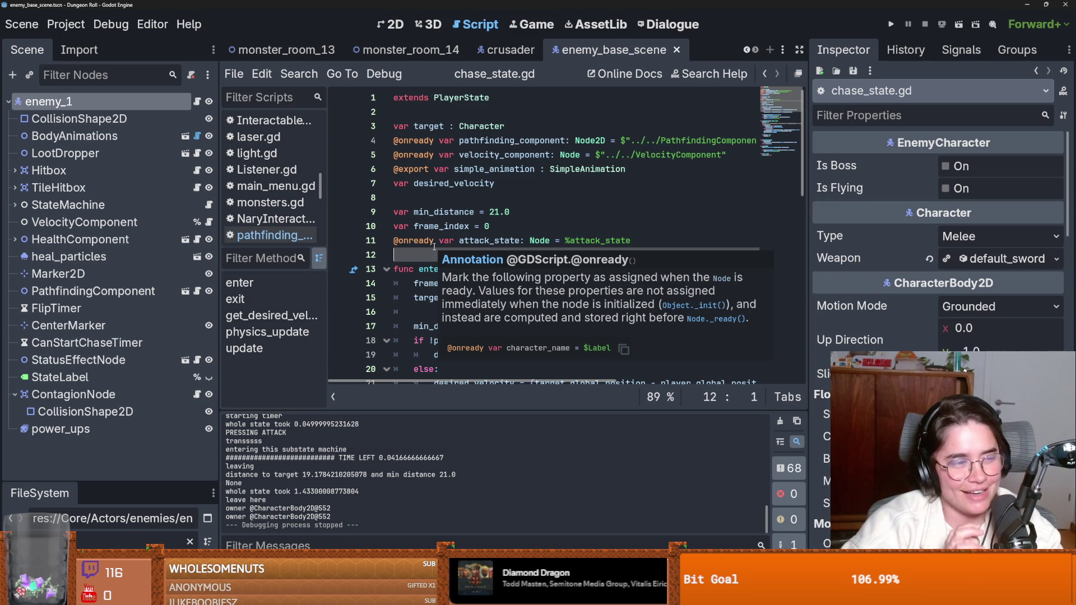
- Revisit lines 7, 19 and 11 of chase_state.gd, save again, and switch to GitHub Desktop
click(414, 183)
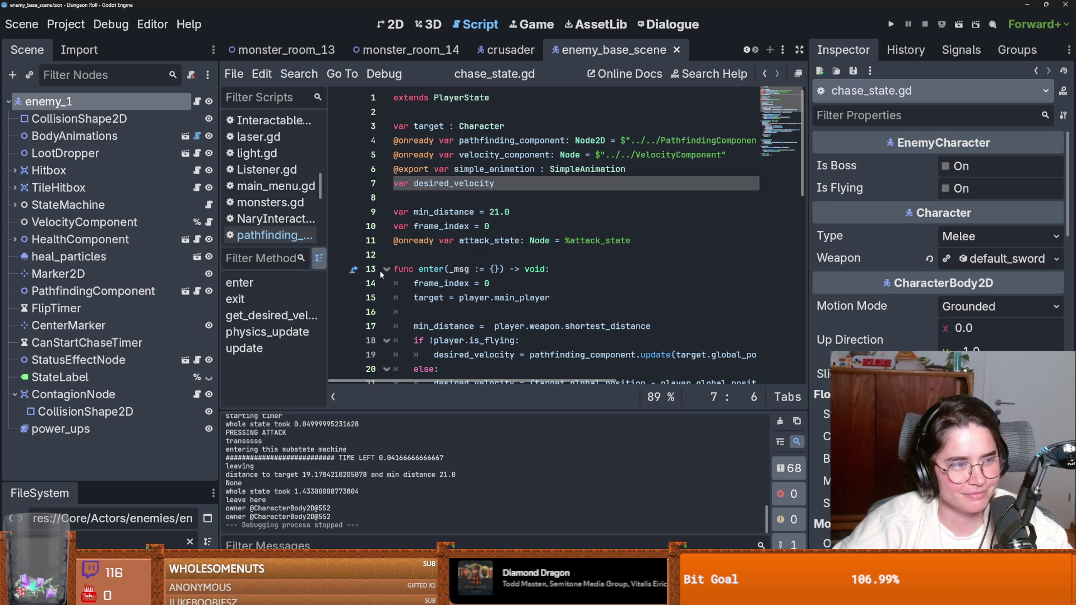
click(547, 355)
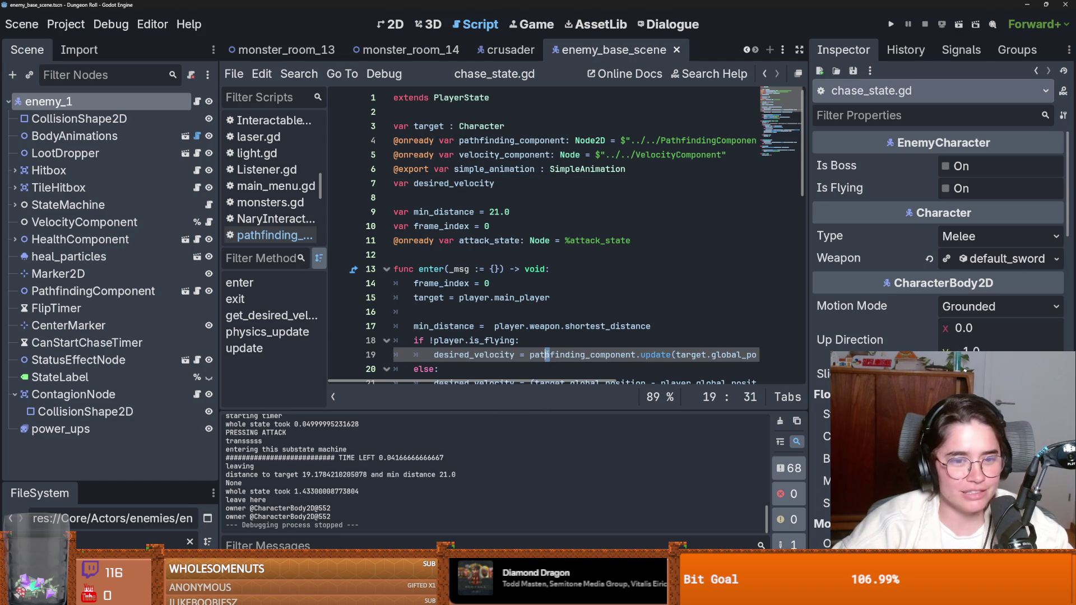
key(ctrl+s)
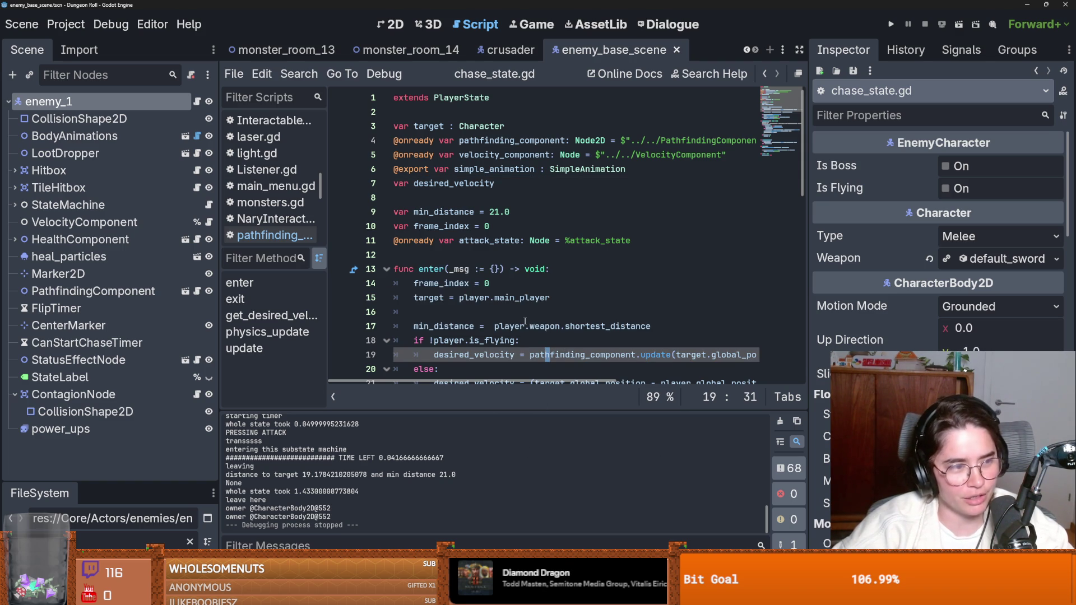
click(513, 241)
key(ctrl+s)
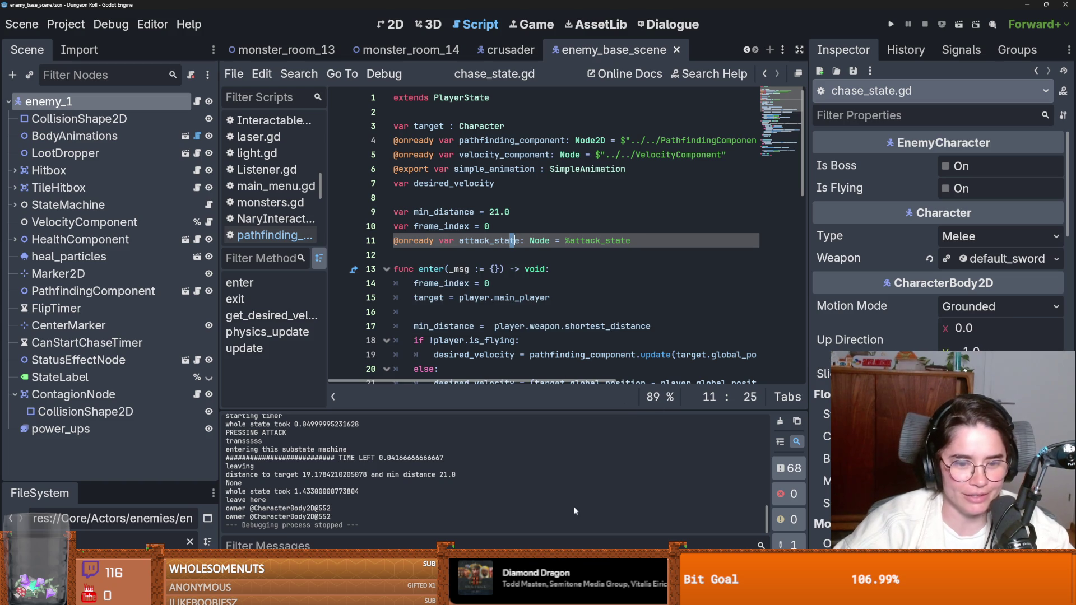
key(alt+Tab)
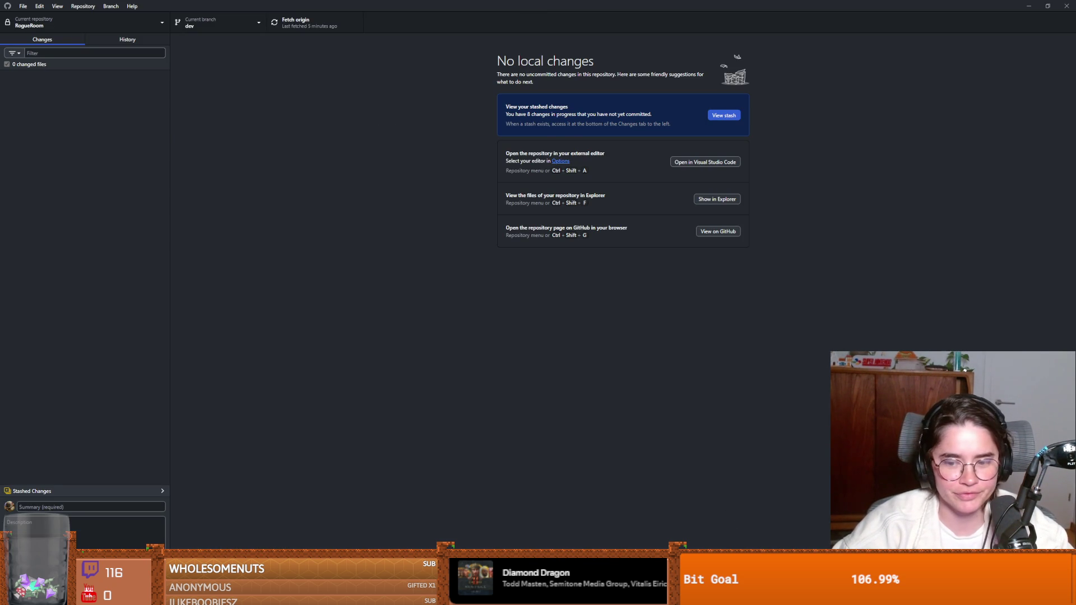
- Shrink the Godot editor window and check out the new_architecture branch
key(alt+Tab)
key(super+Down)
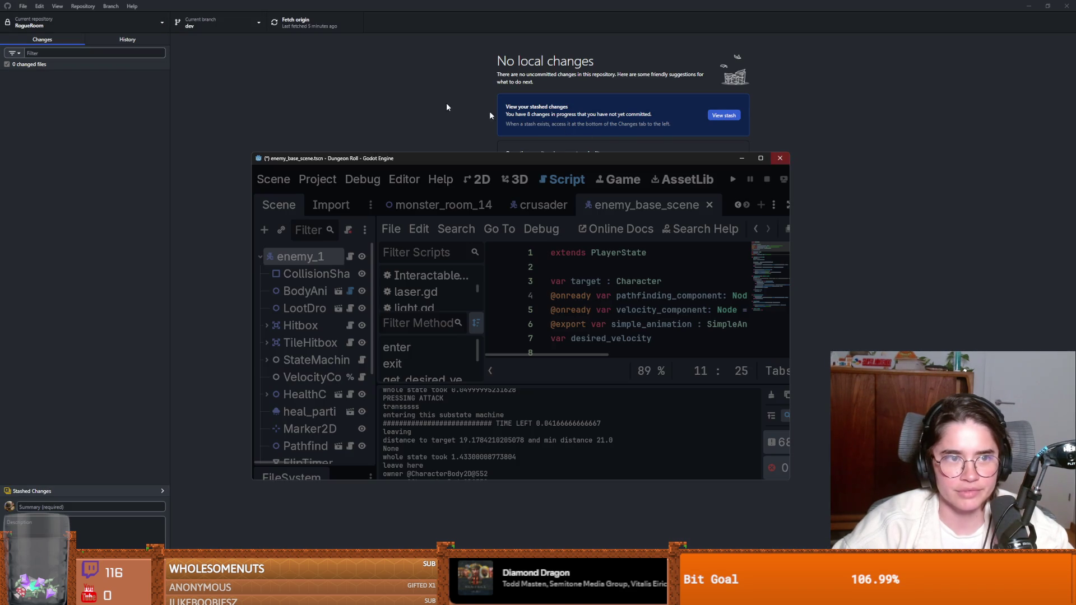
click(218, 23)
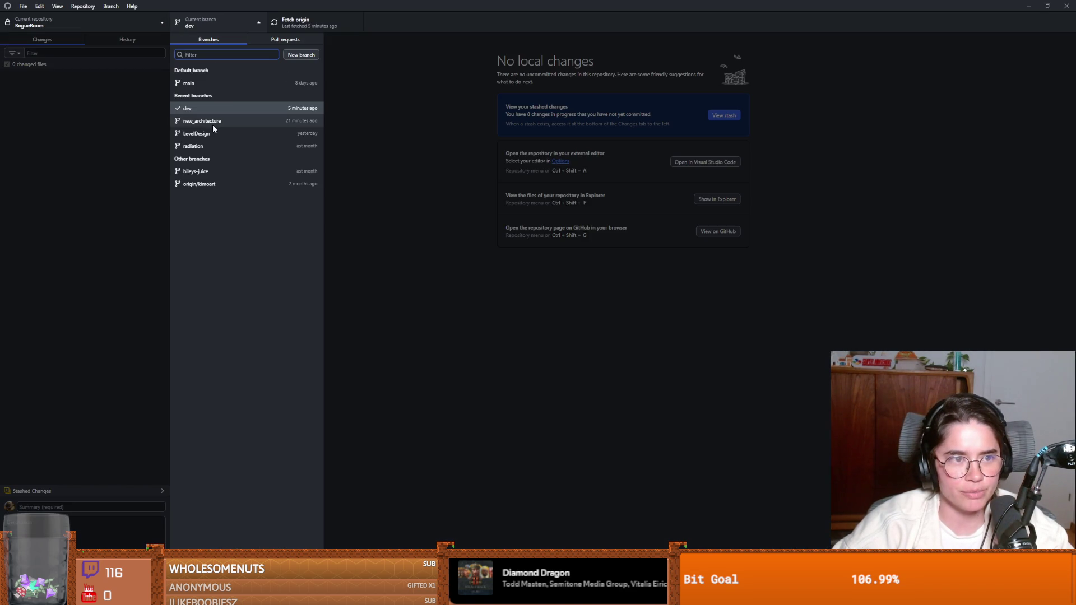
click(207, 121)
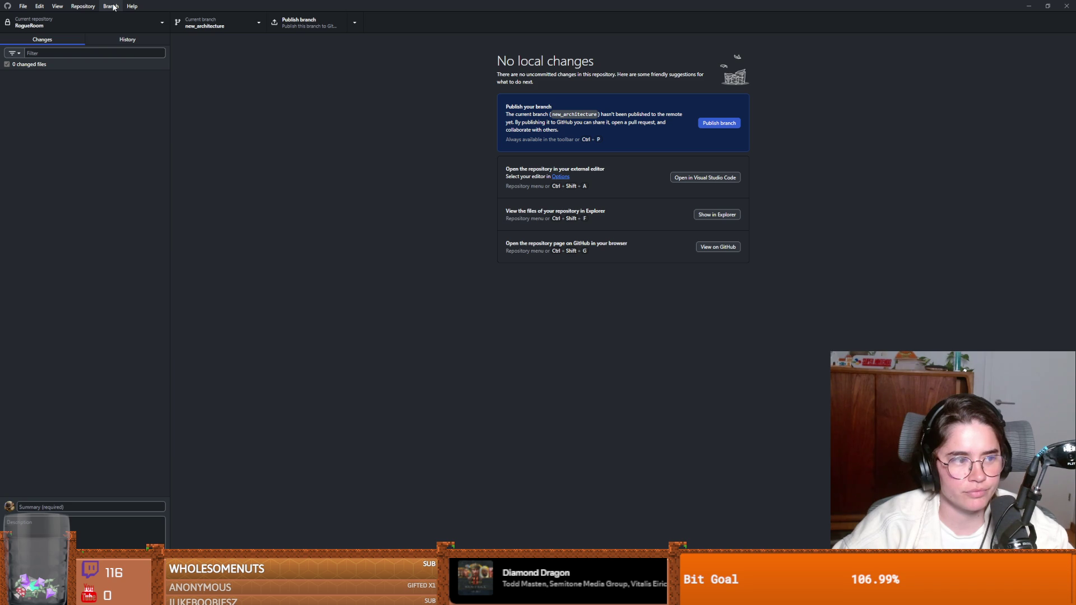
- Delete the new_architecture branch through Branch > Delete and confirm
click(111, 6)
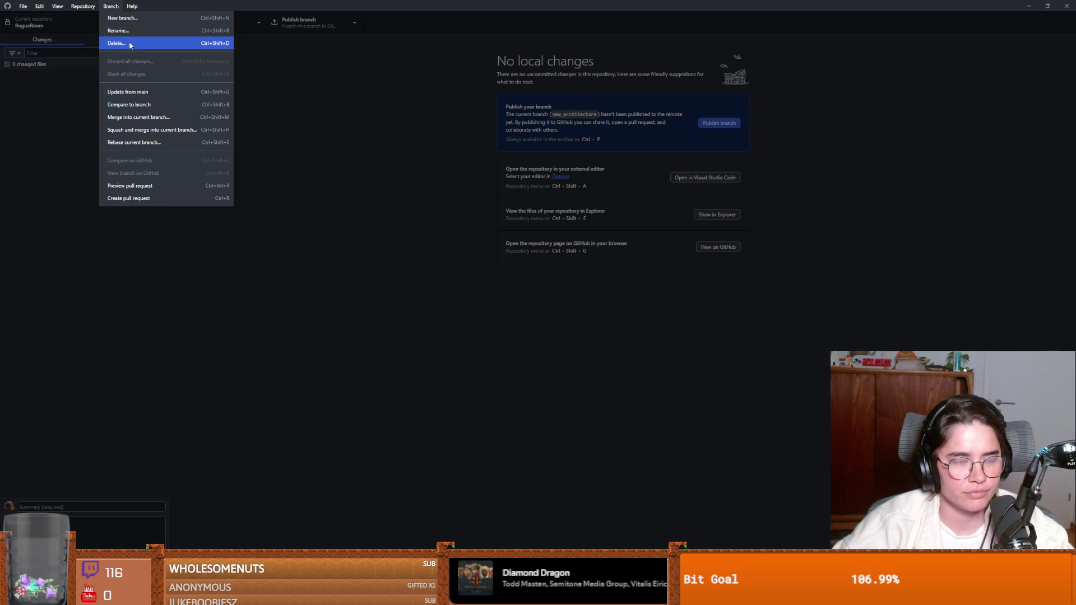
click(233, 68)
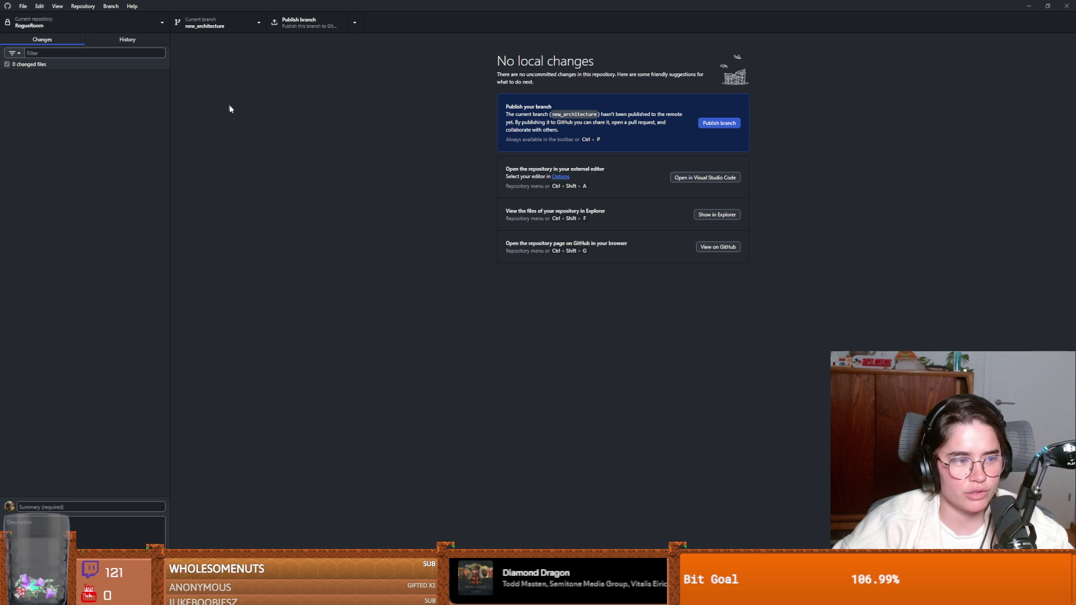
click(111, 7)
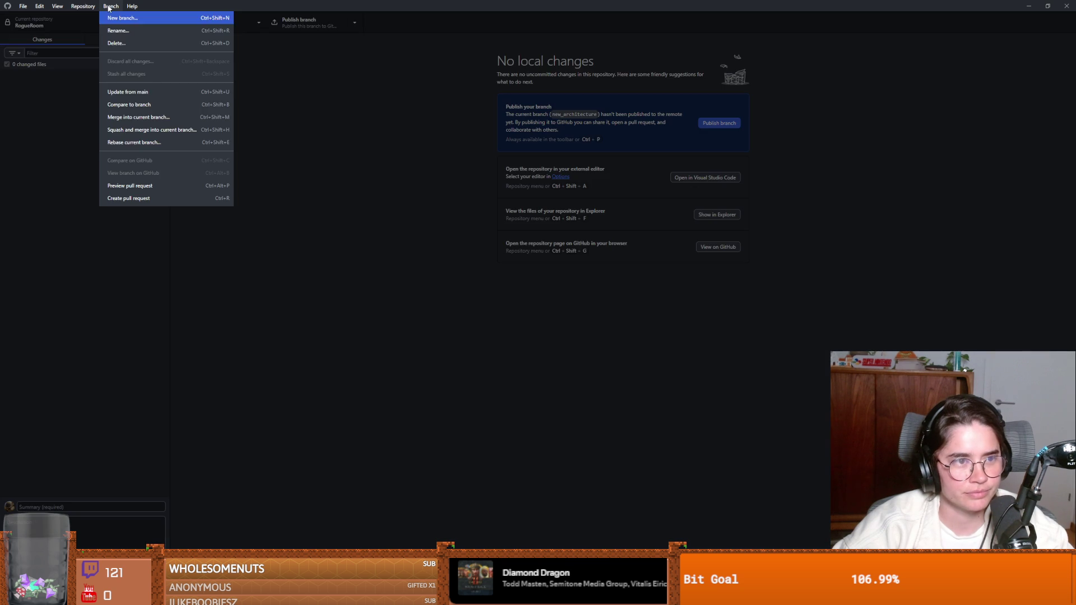
click(122, 44)
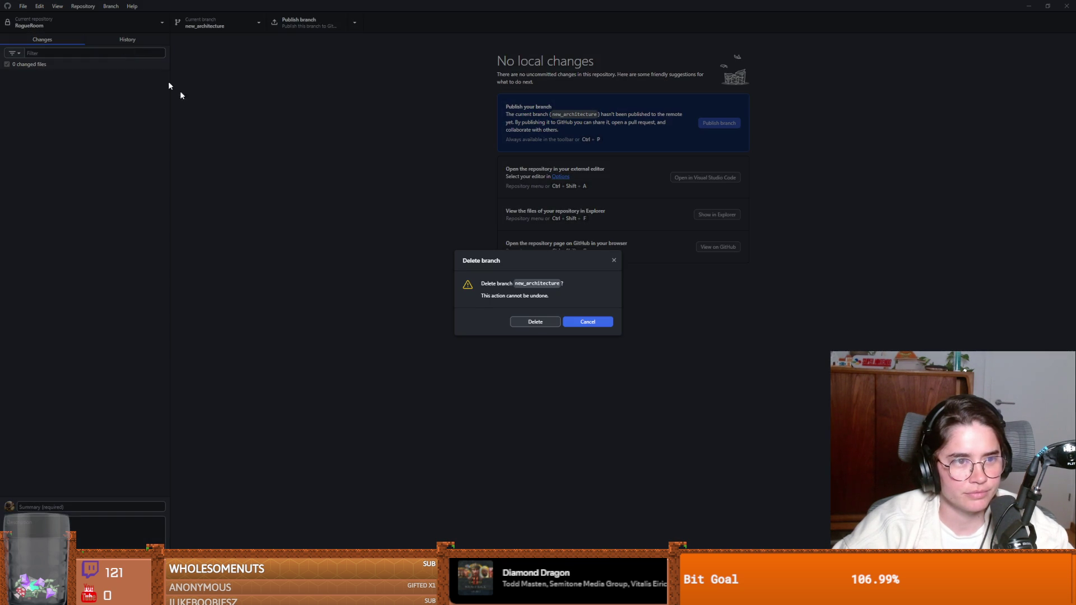
click(541, 323)
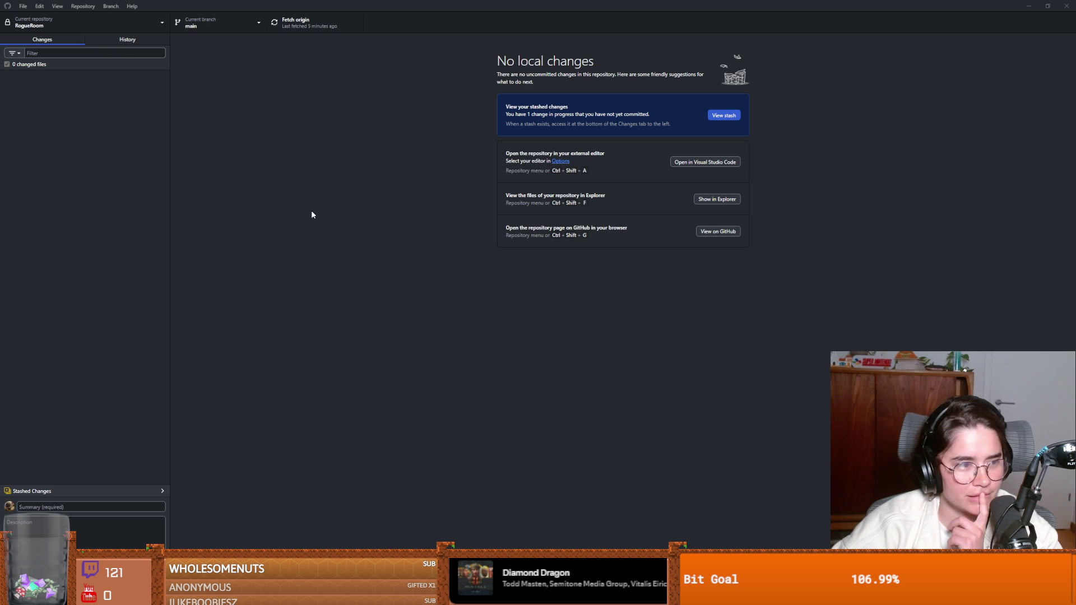
- Check out the dev branch, which holds 8 stashed changes, and bring up the Branch menu
click(203, 25)
click(218, 108)
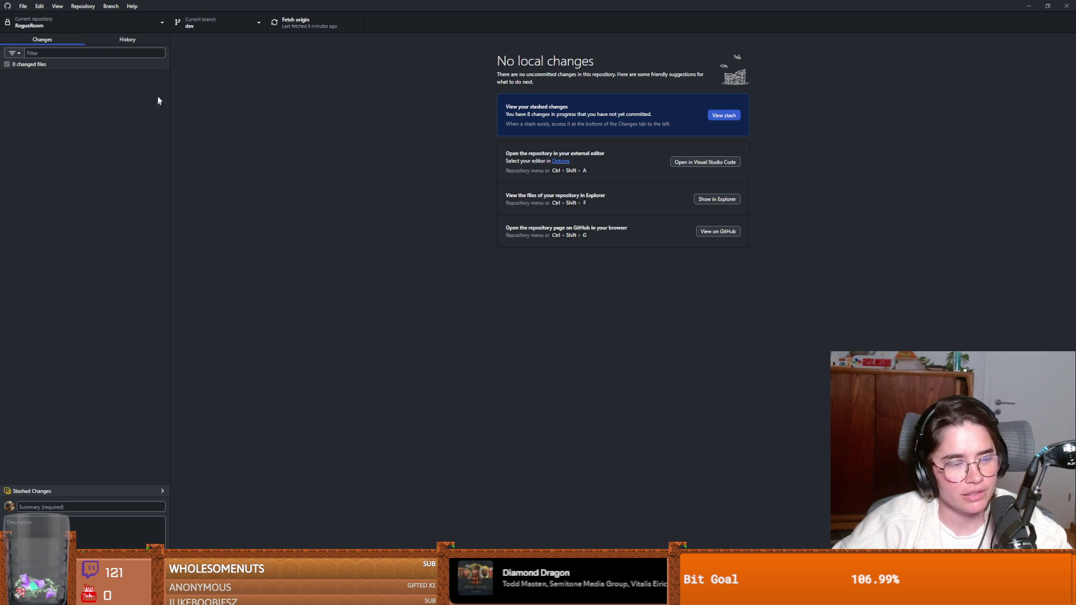
click(107, 7)
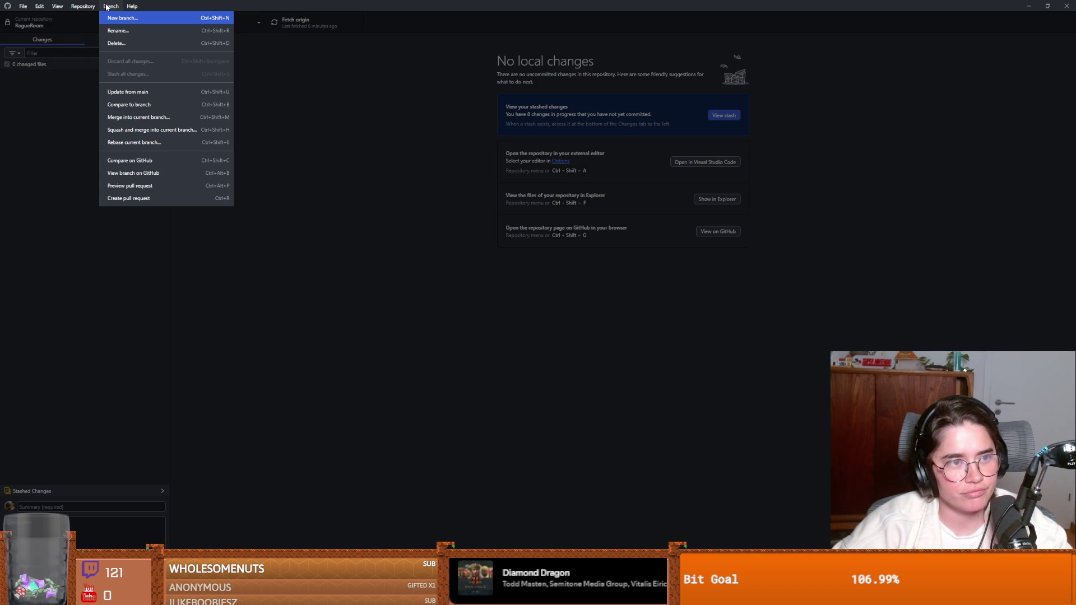
click(79, 65)
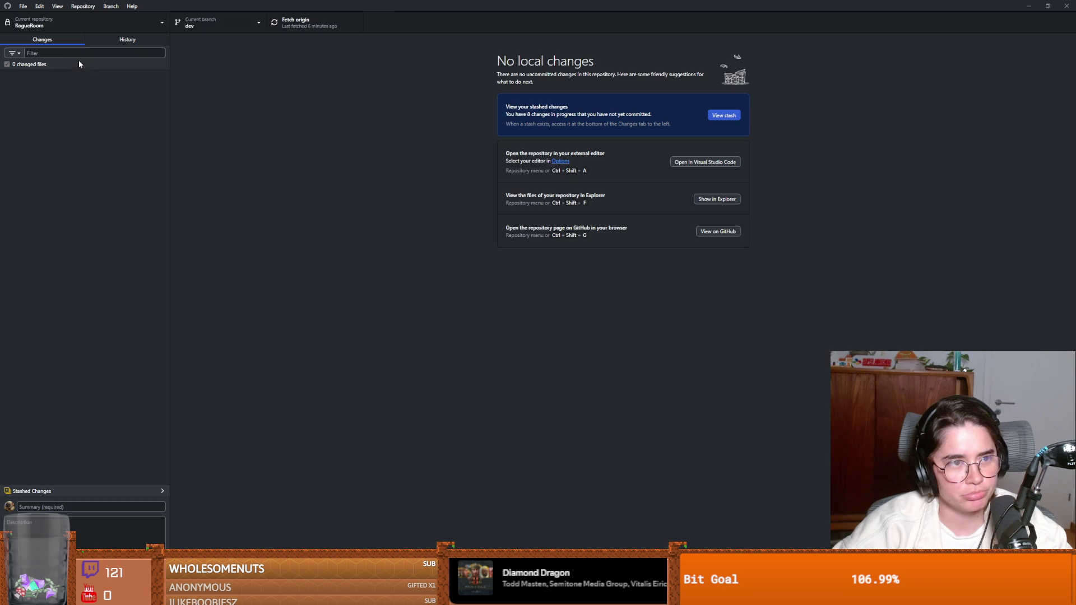
click(110, 6)
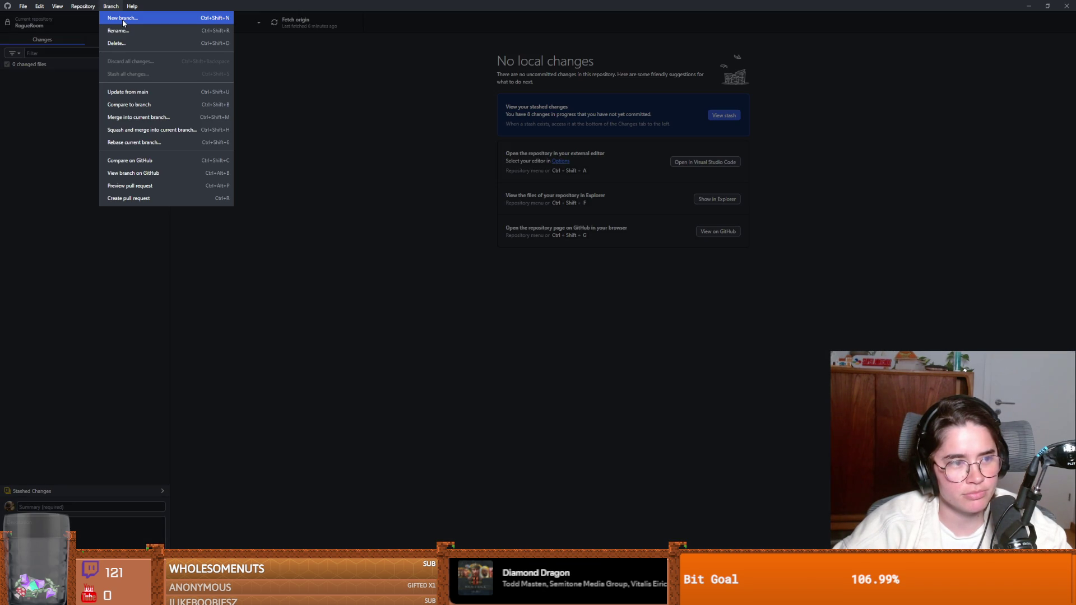
- Create a branch from dev named 'new_enemy_pathfind_because_solar_said_my_pathfinding_sucked'
click(123, 23)
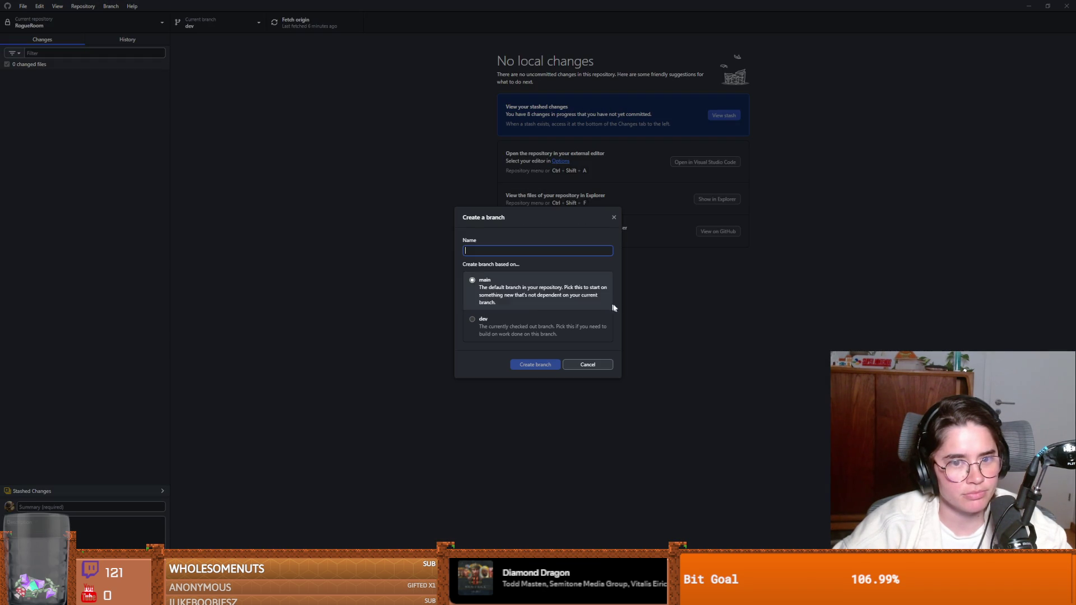
click(514, 317)
click(503, 251)
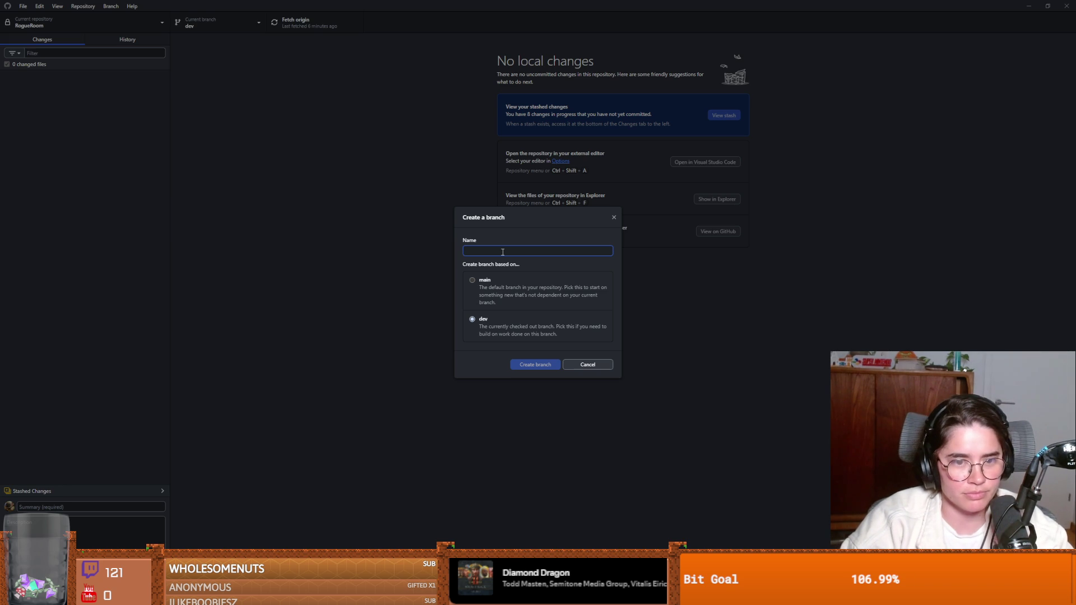
text(new_)
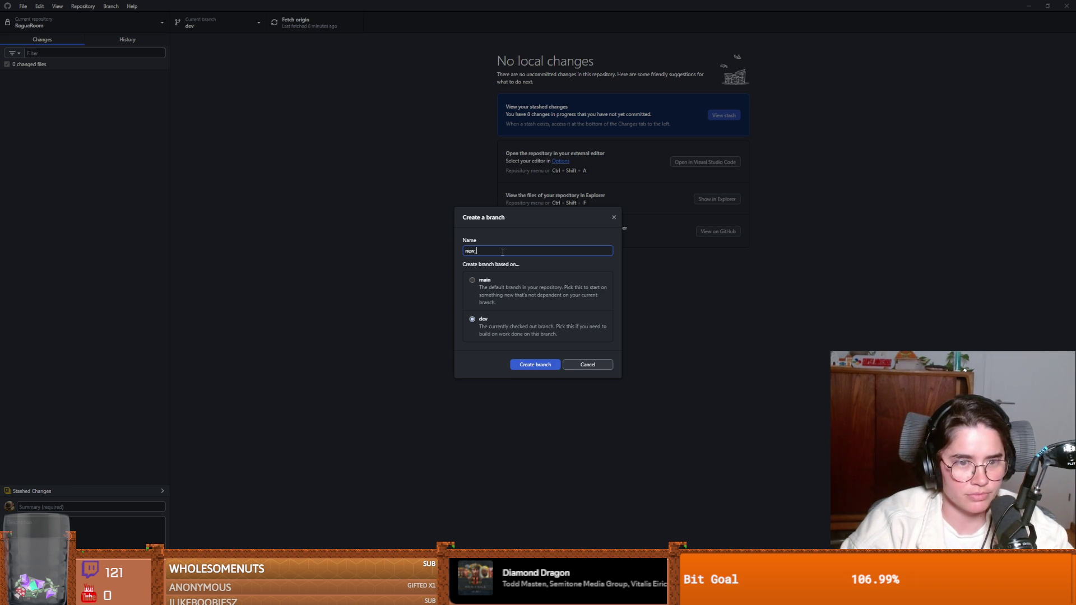
text(enemy_)
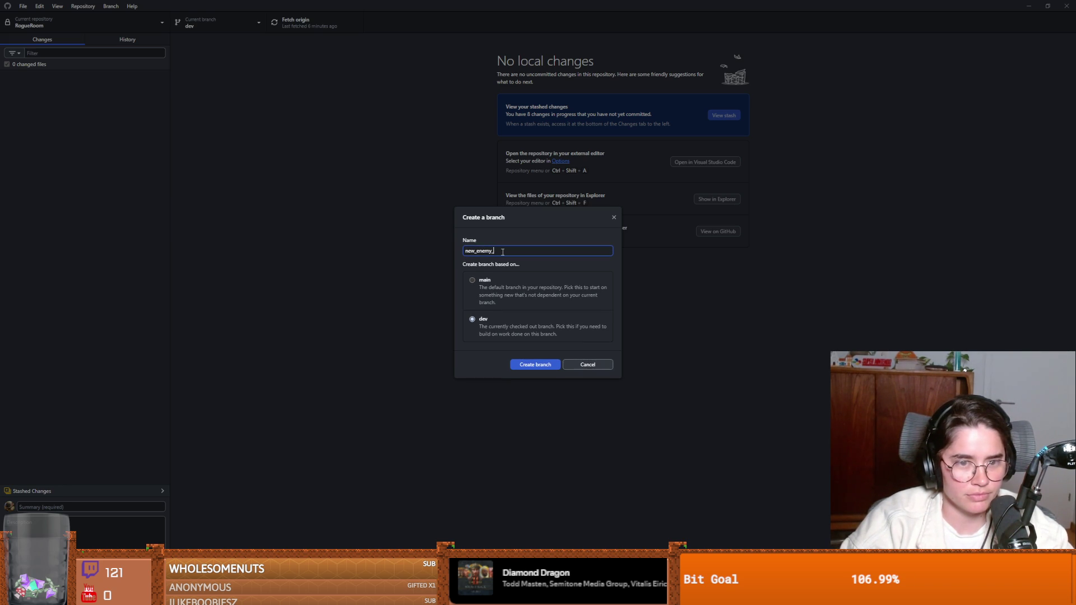
text(path)
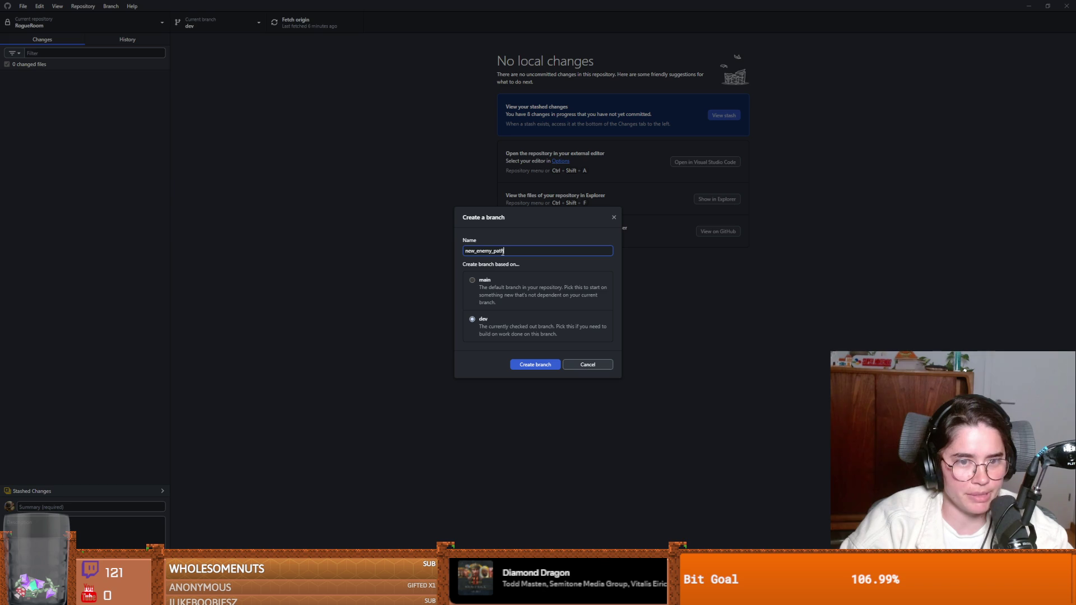
text(find_be)
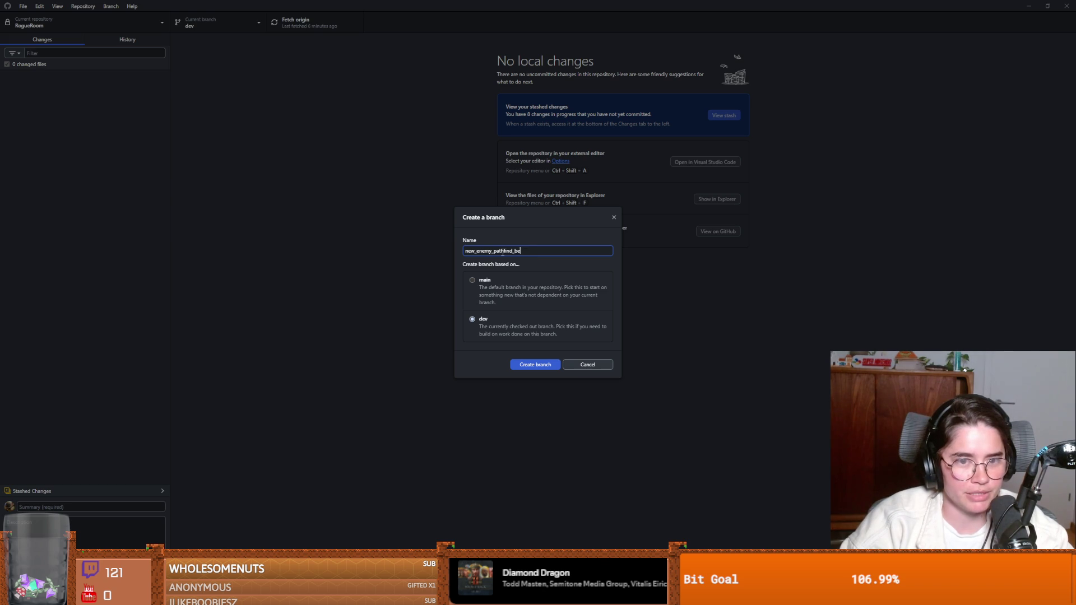
text(cause_solar_said_)
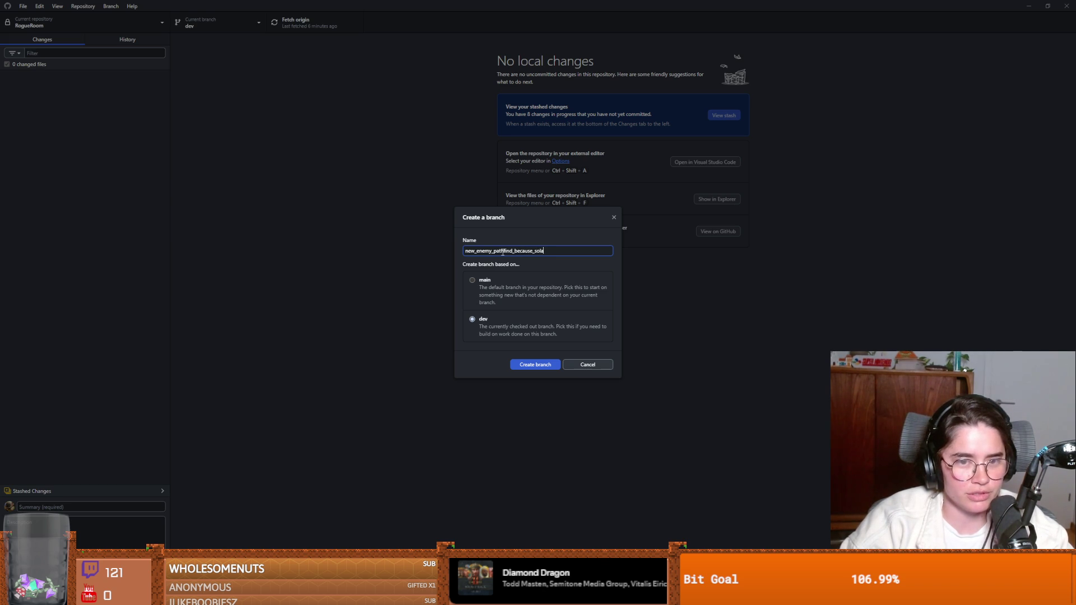
text(my_)
text(pathfindi)
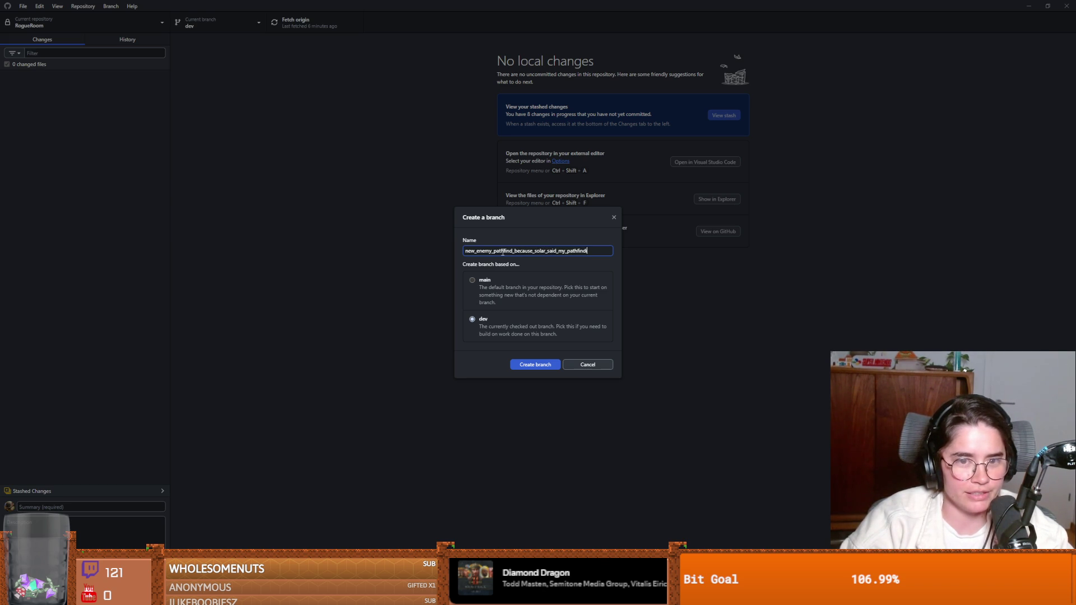
text(ng_sucked)
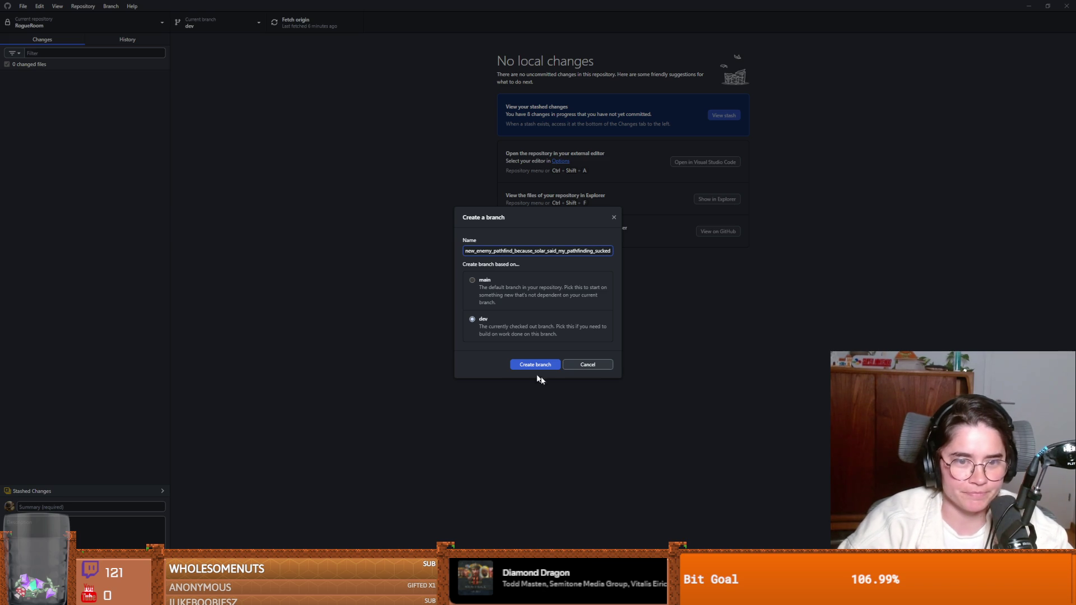
click(532, 364)
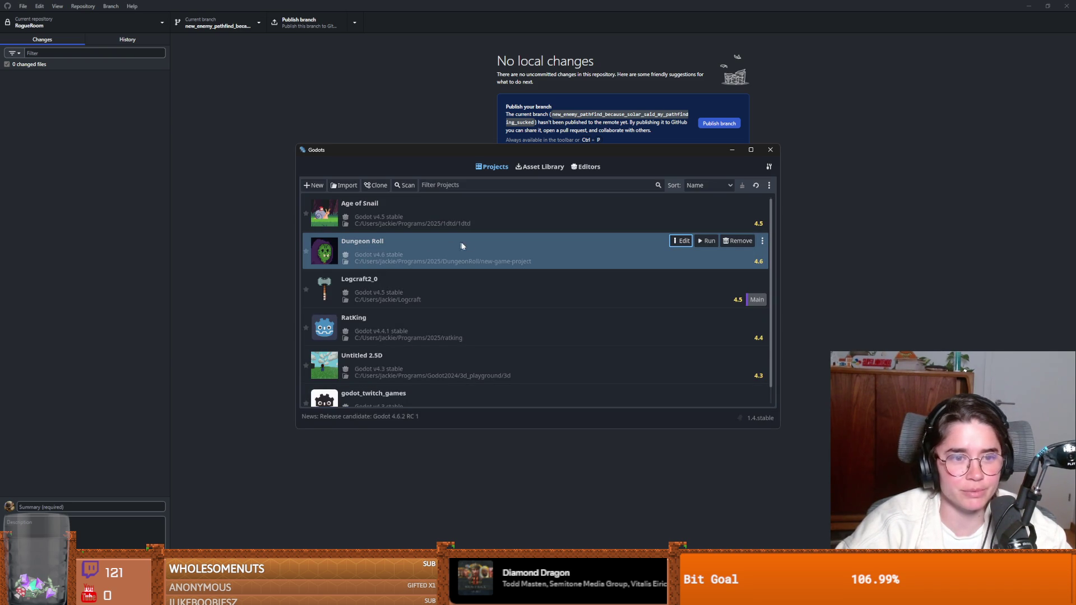
- Edit Dungeon Roll from Godots and confirm using Godot v4.6 stable
click(680, 241)
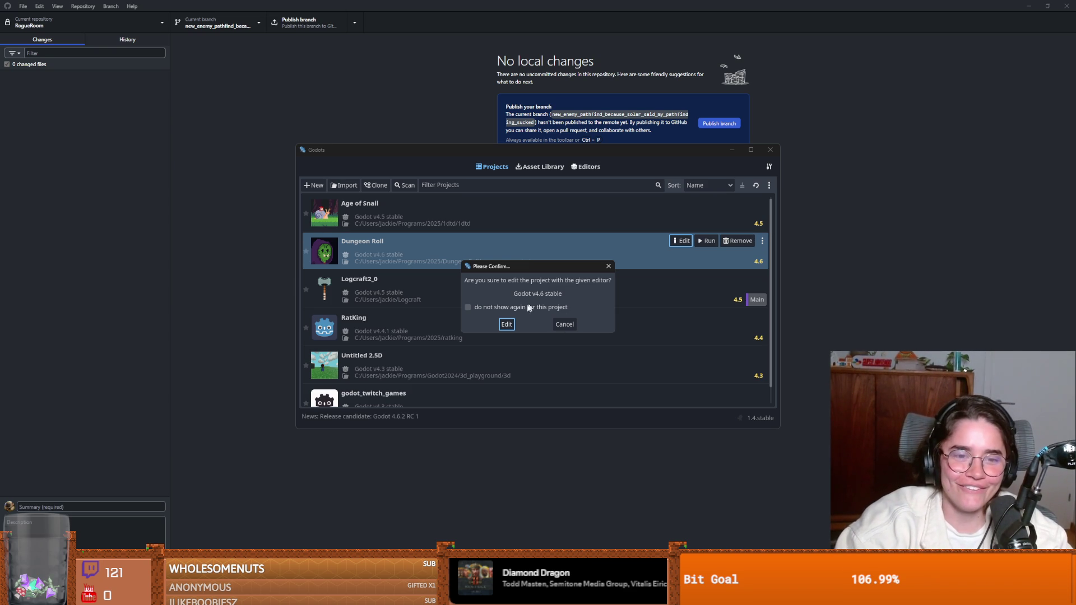
click(506, 325)
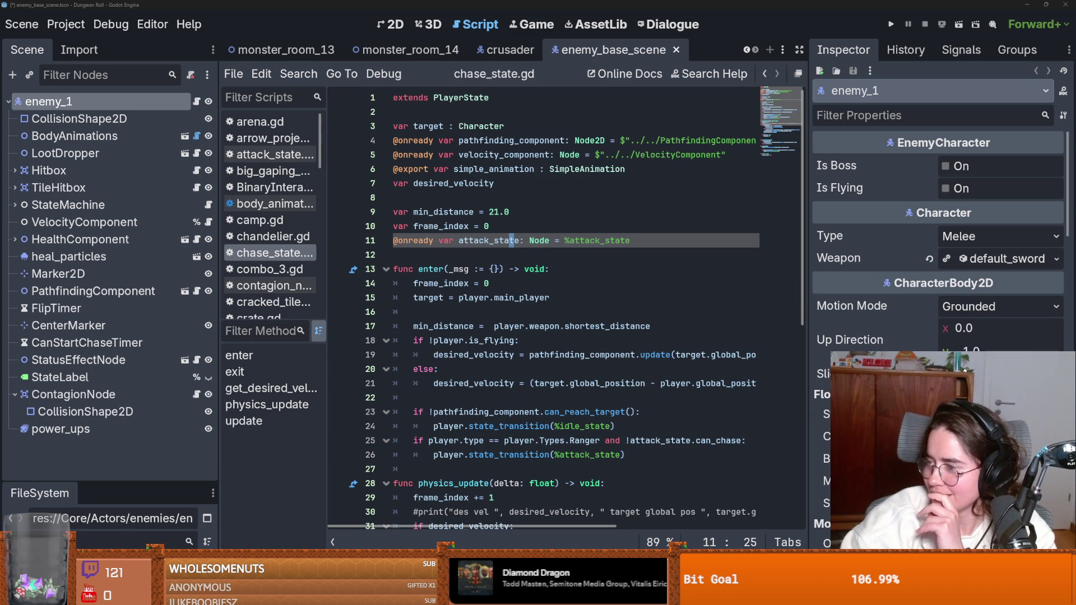
- Save the enemy base scene and open the PathfindingComponent subscene
click(652, 355)
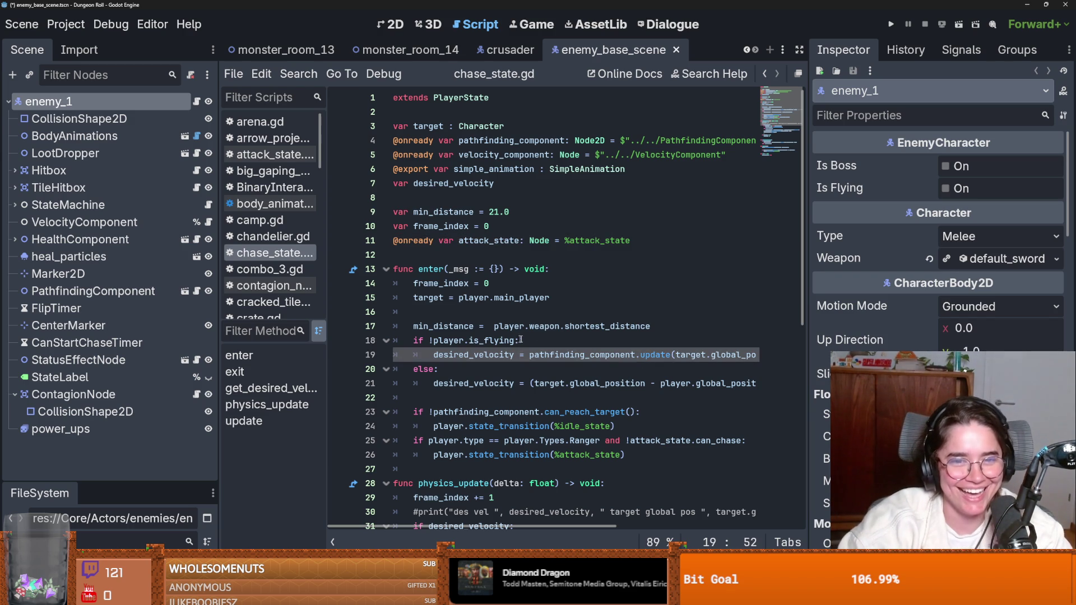
key(ctrl+s)
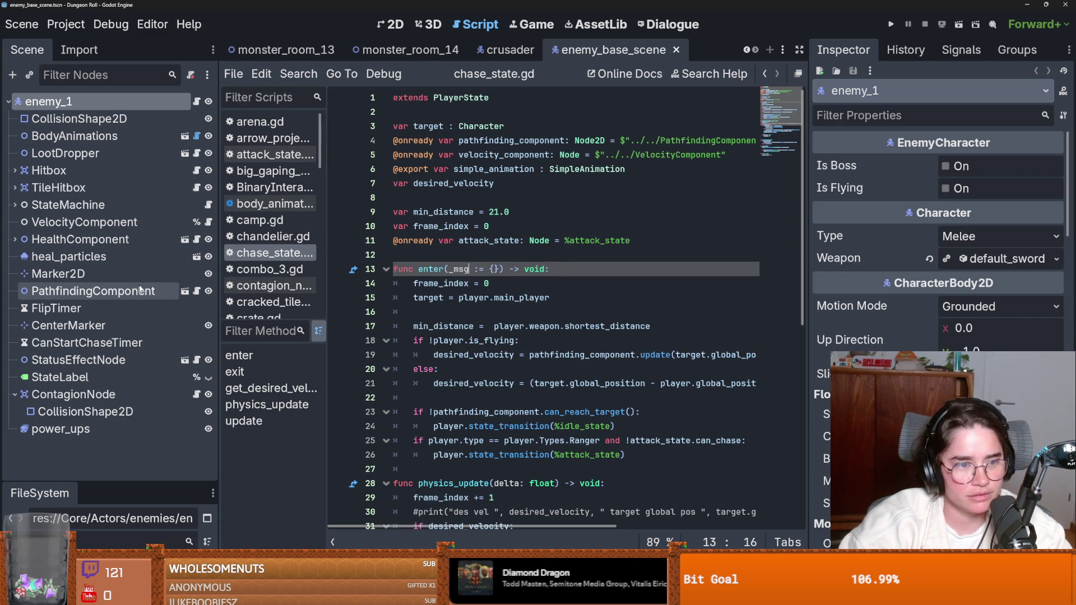
click(182, 292)
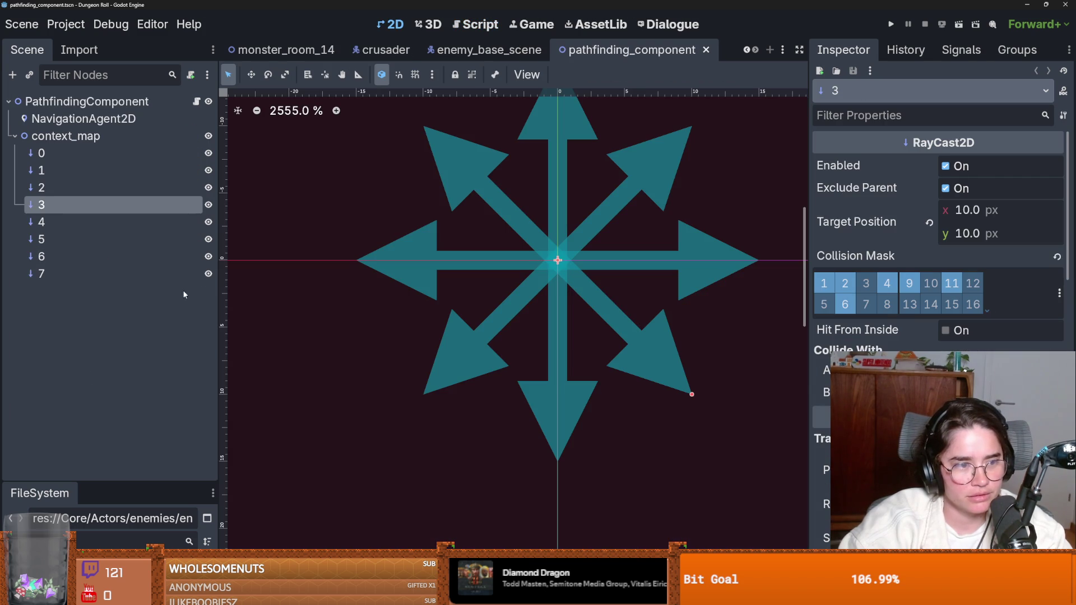
click(112, 121)
right_click(113, 126)
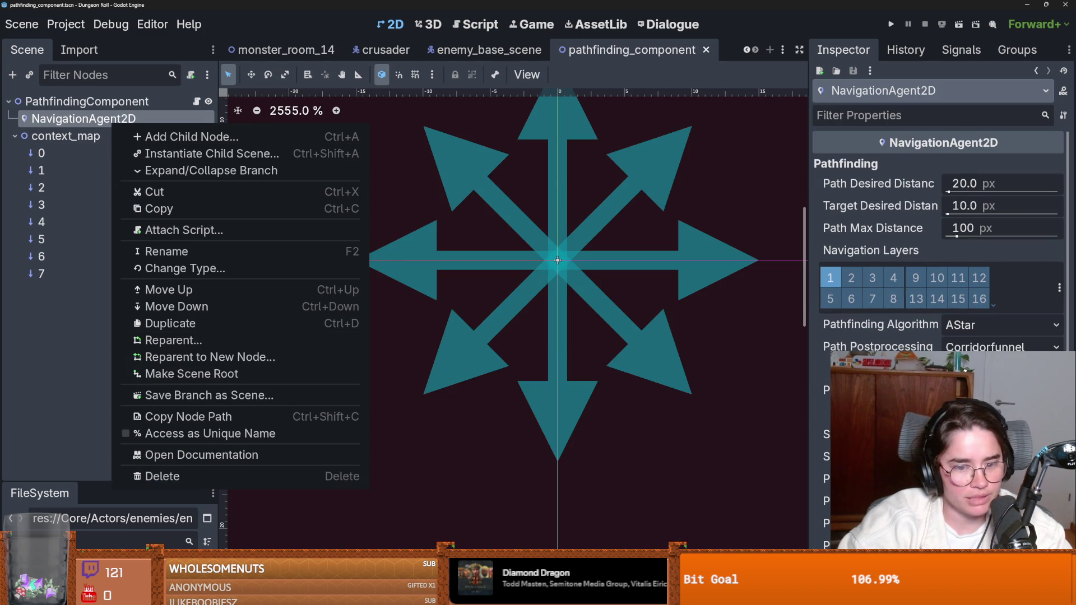
key(alt+Tab)
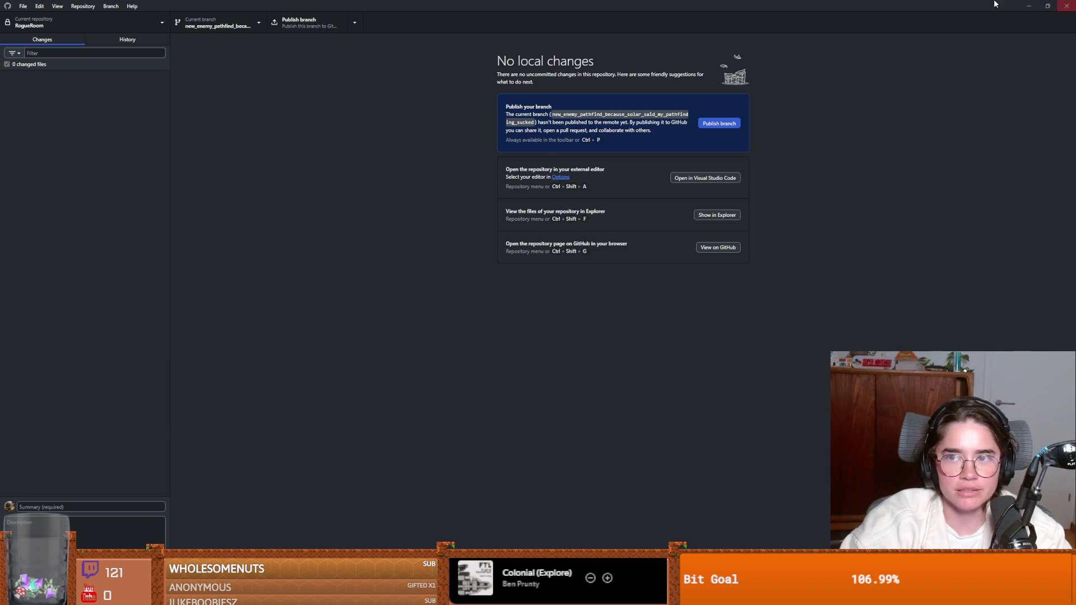
click(1029, 6)
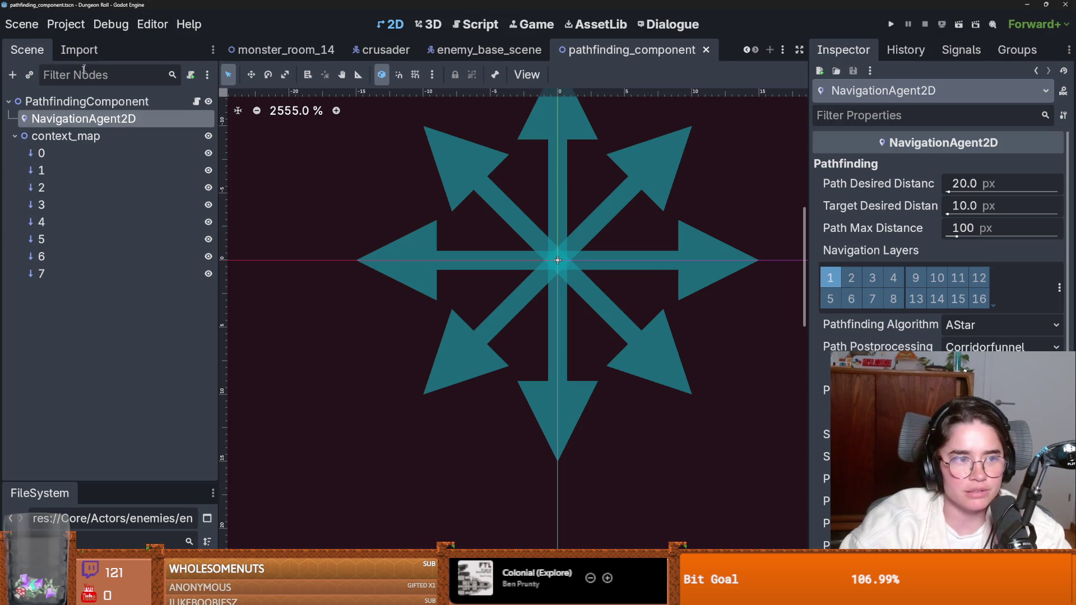
- Delete the NavigationAgent2D node and open pathfinding_component.gd
right_click(88, 122)
click(165, 472)
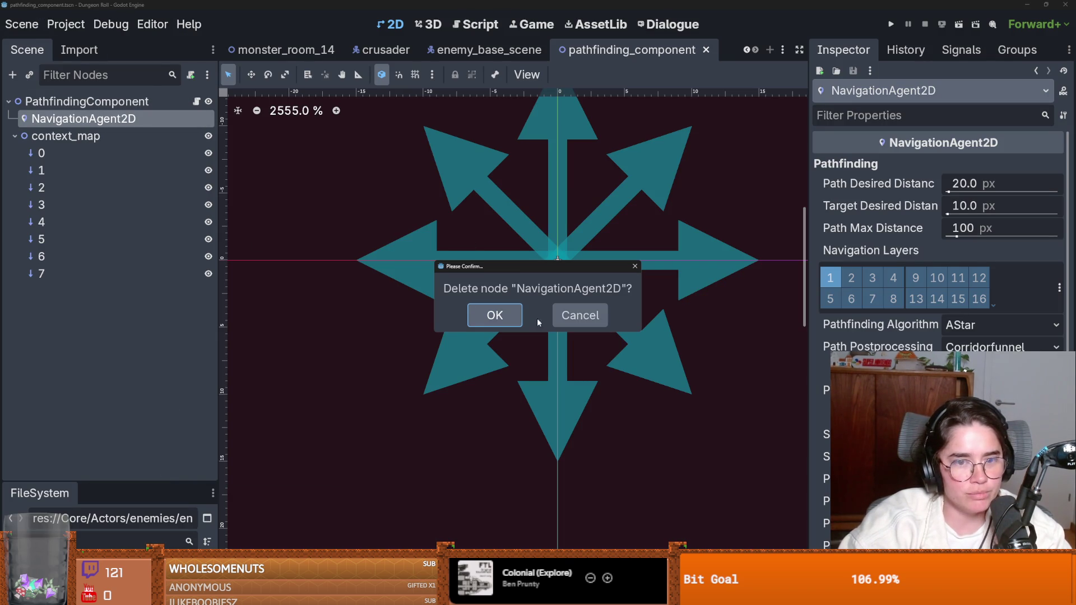
click(501, 314)
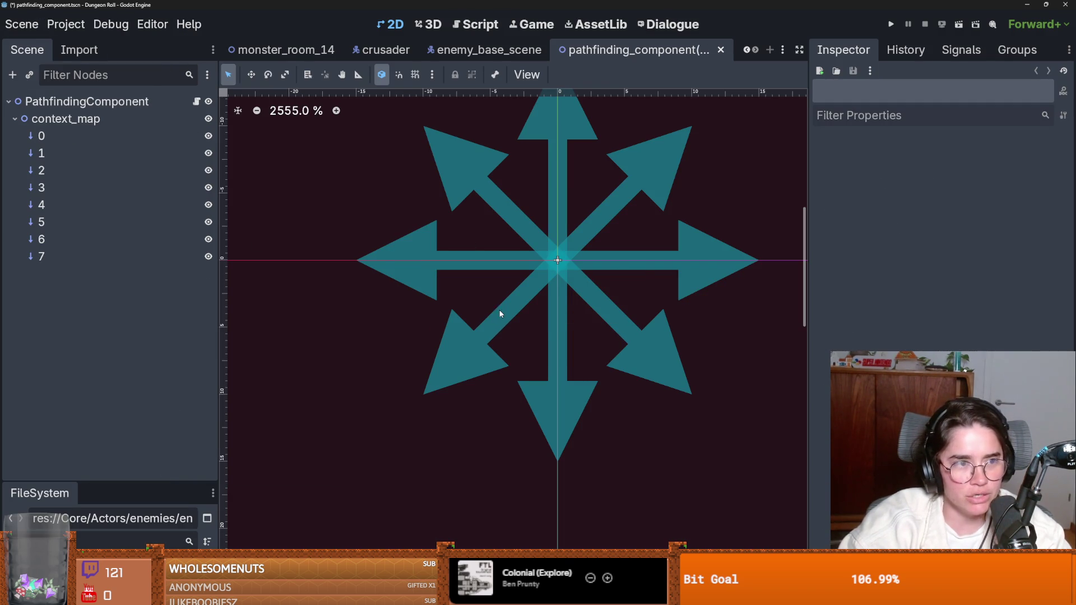
click(196, 102)
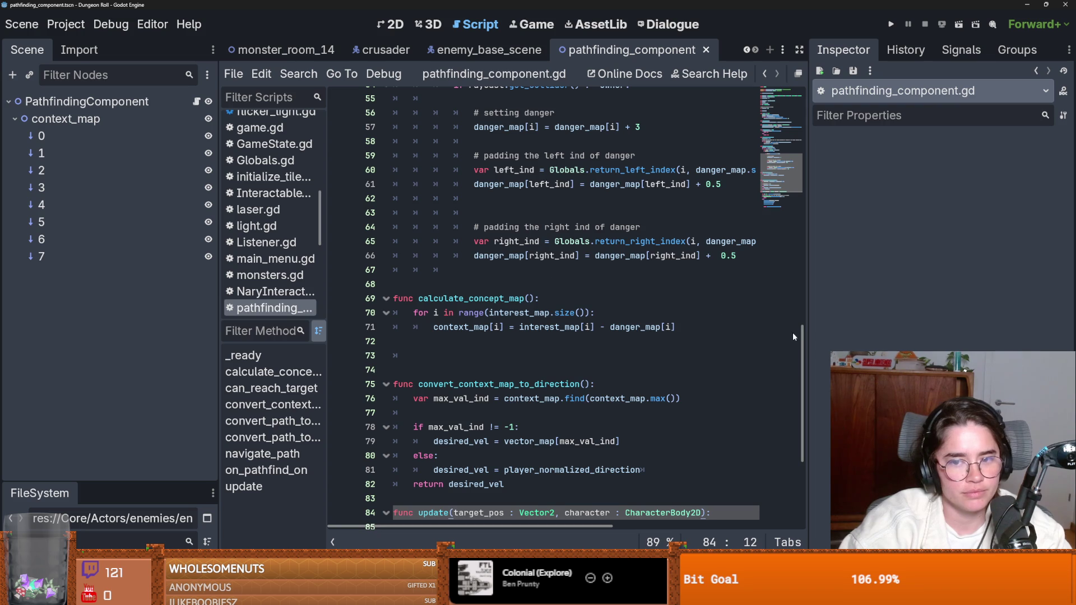
- Remove the navigation_agent_2d declaration on line 3, review the resulting errors, and switch to Godots
scroll(793, 336, up, 18)
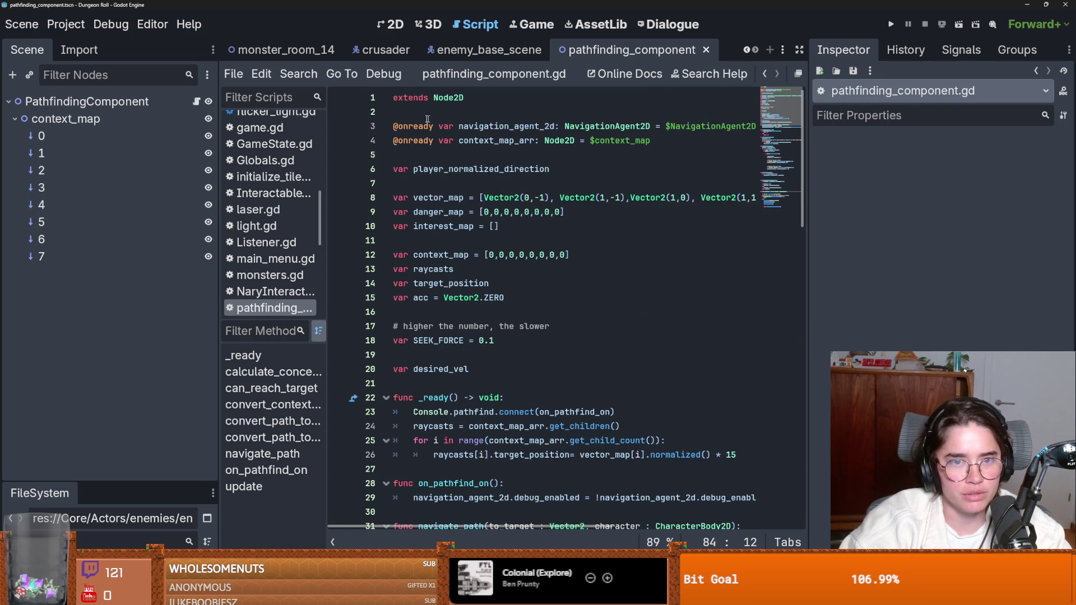
mouse_move(393, 126)
mouse_down()
mouse_move(700, 141)
mouse_move(927, 132)
mouse_up()
key(Delete)
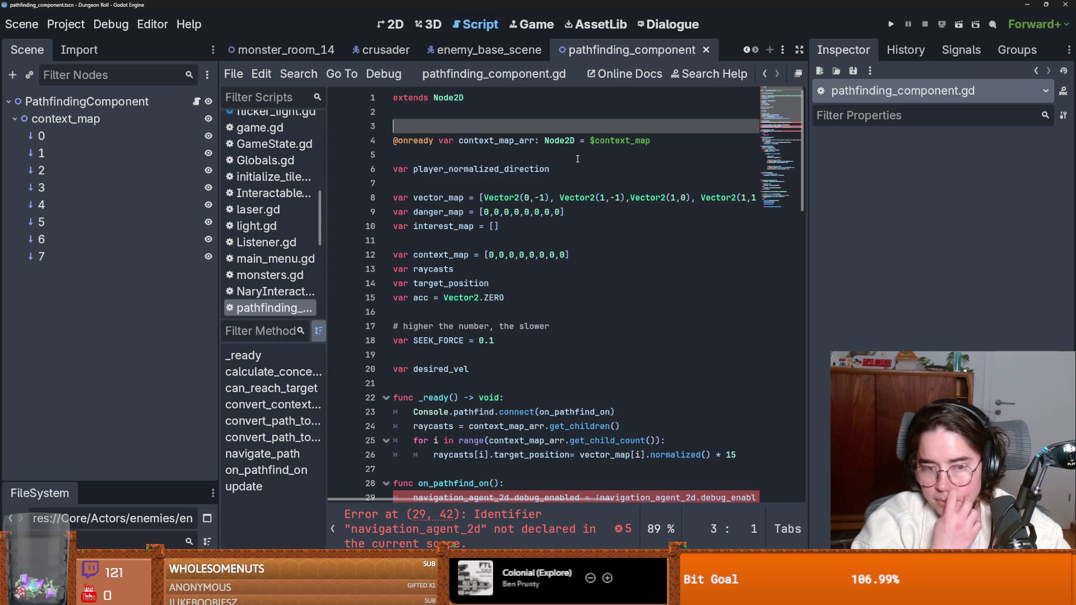
scroll(728, 232, down, 6)
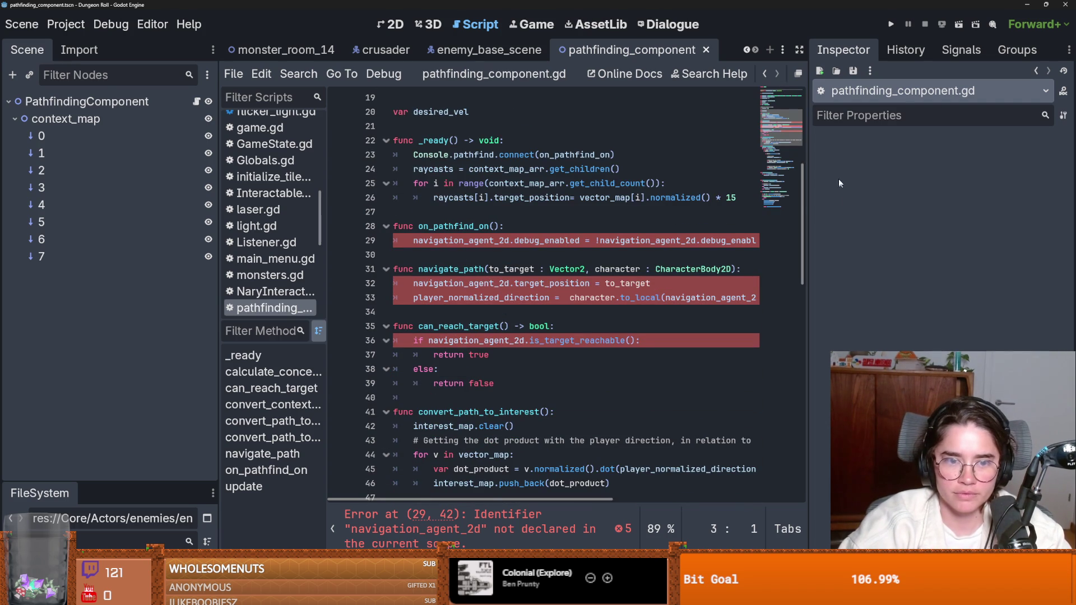
mouse_move(802, 200)
mouse_down()
mouse_move(822, 412)
mouse_move(804, 238)
mouse_move(815, 107)
mouse_up()
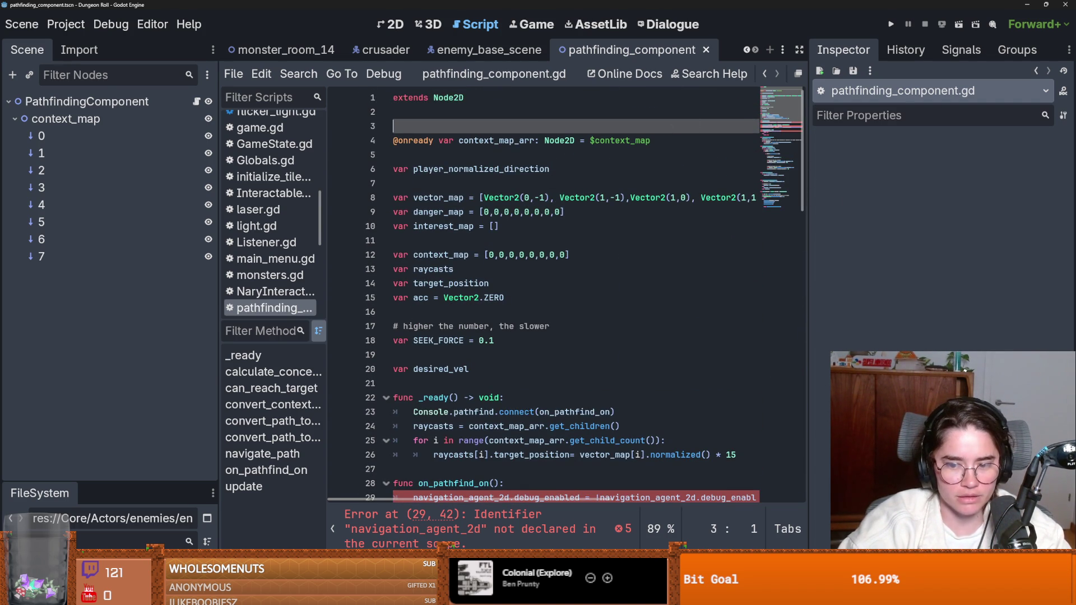
key(alt+Tab)
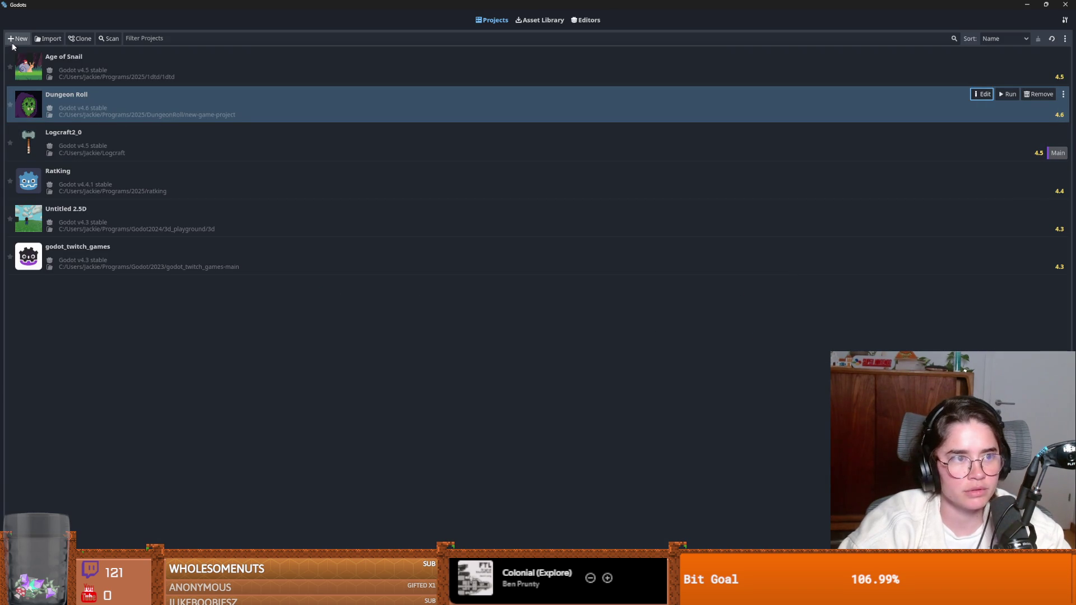
- Start a project import and browse to the Programs/2025/AStar/a-star folder
click(48, 39)
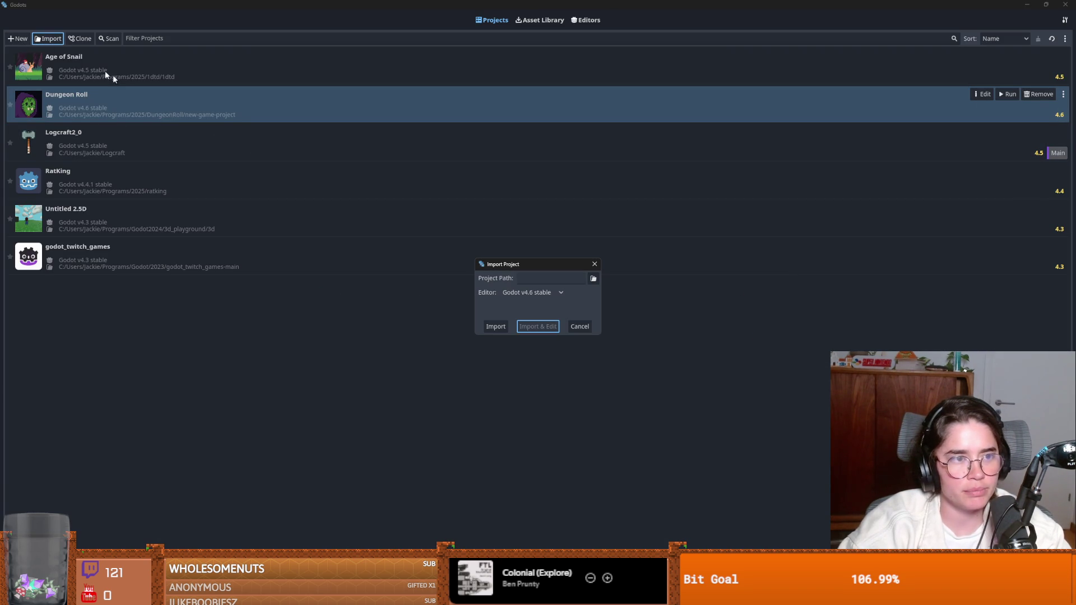
click(593, 279)
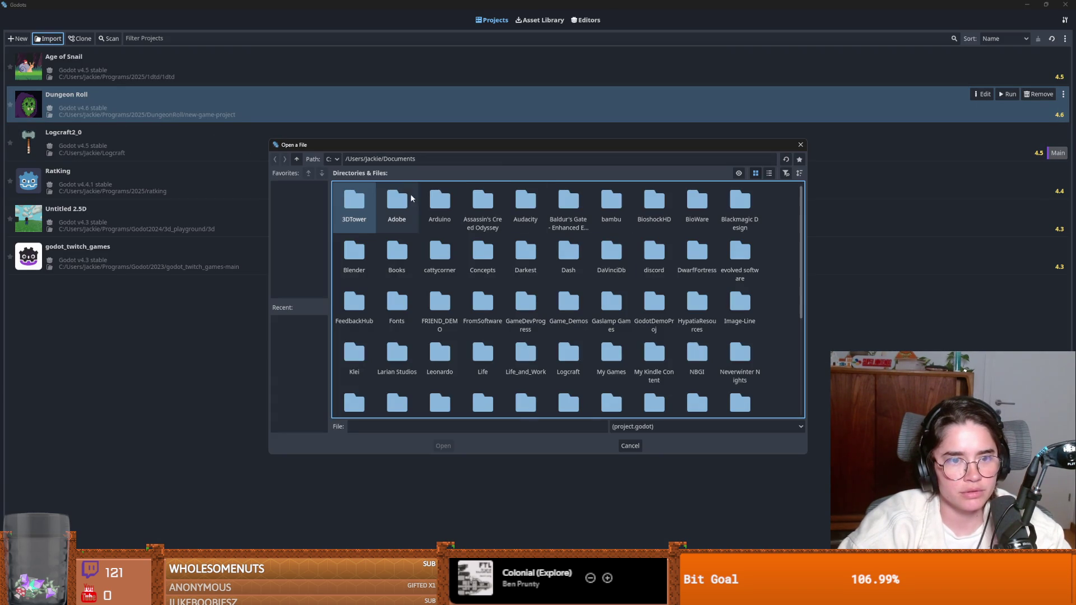
click(296, 159)
scroll(634, 344, down, 1)
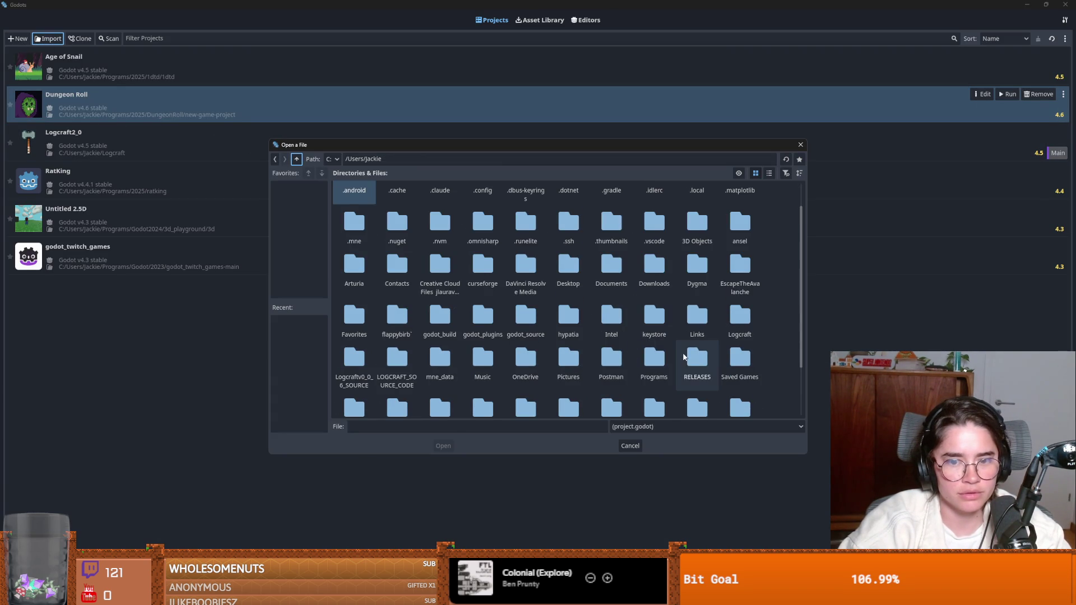
click(653, 361)
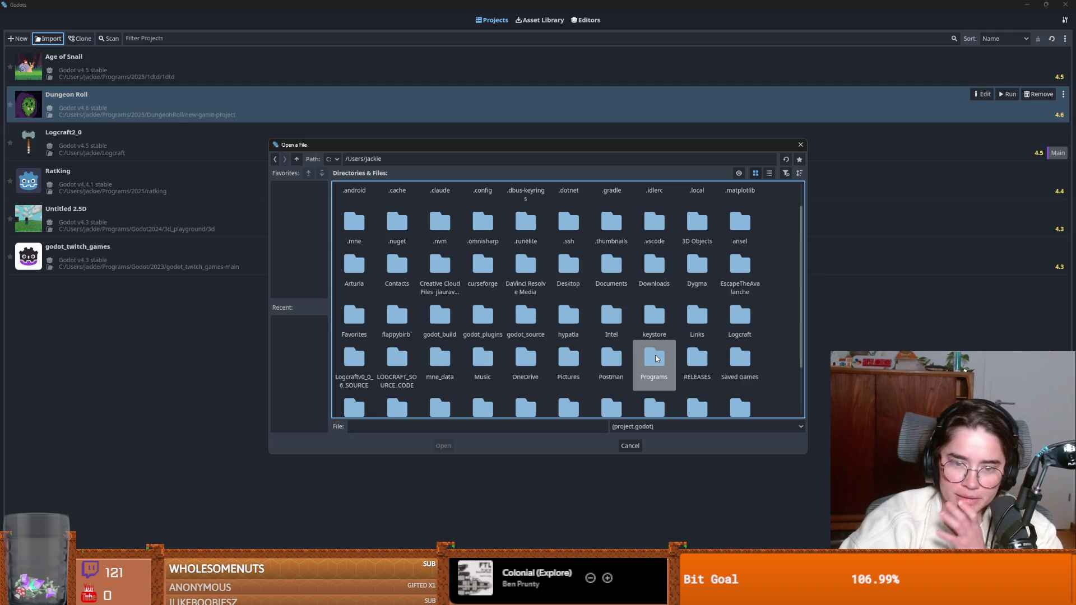
double_click(654, 362)
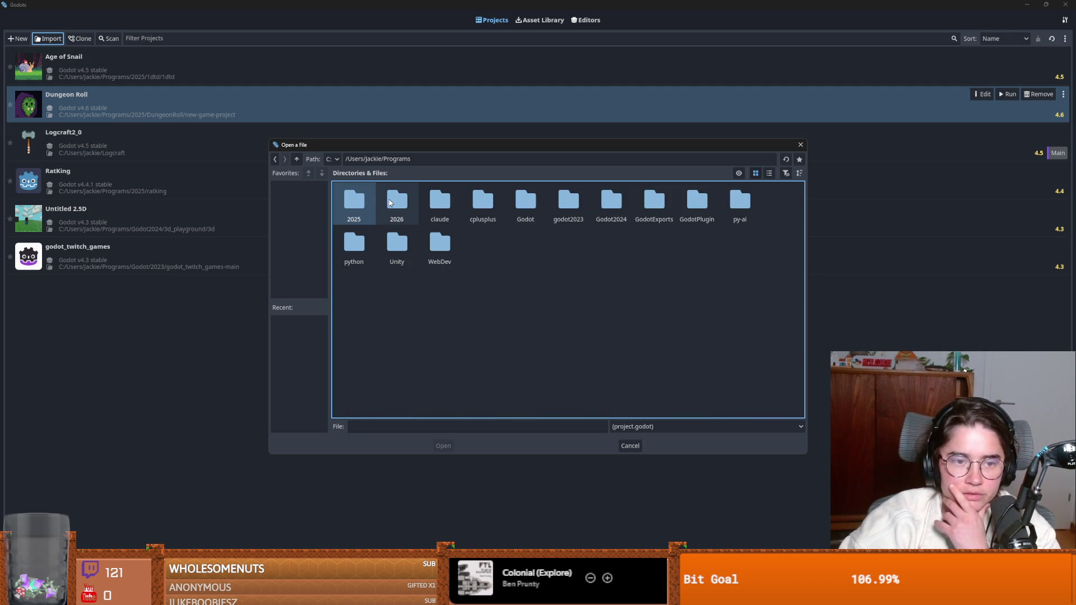
double_click(387, 203)
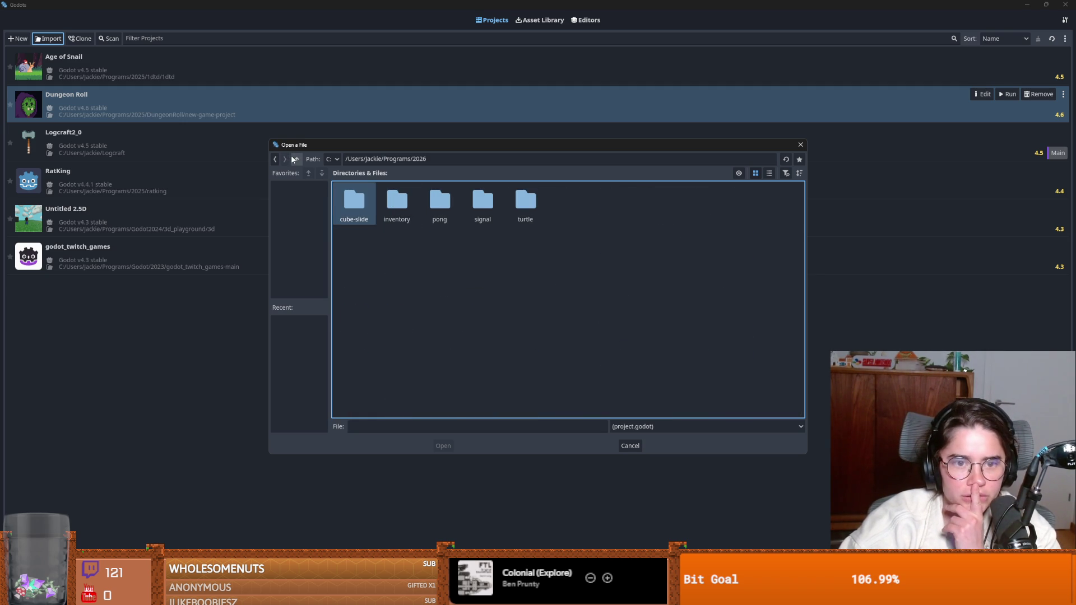
click(297, 159)
double_click(366, 196)
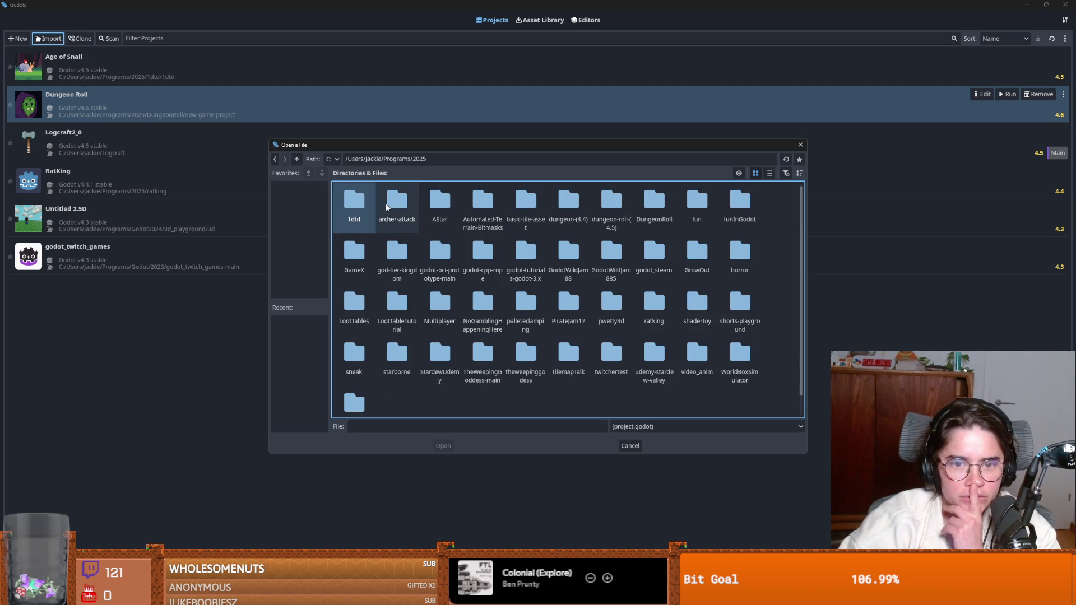
scroll(522, 314, down, 1)
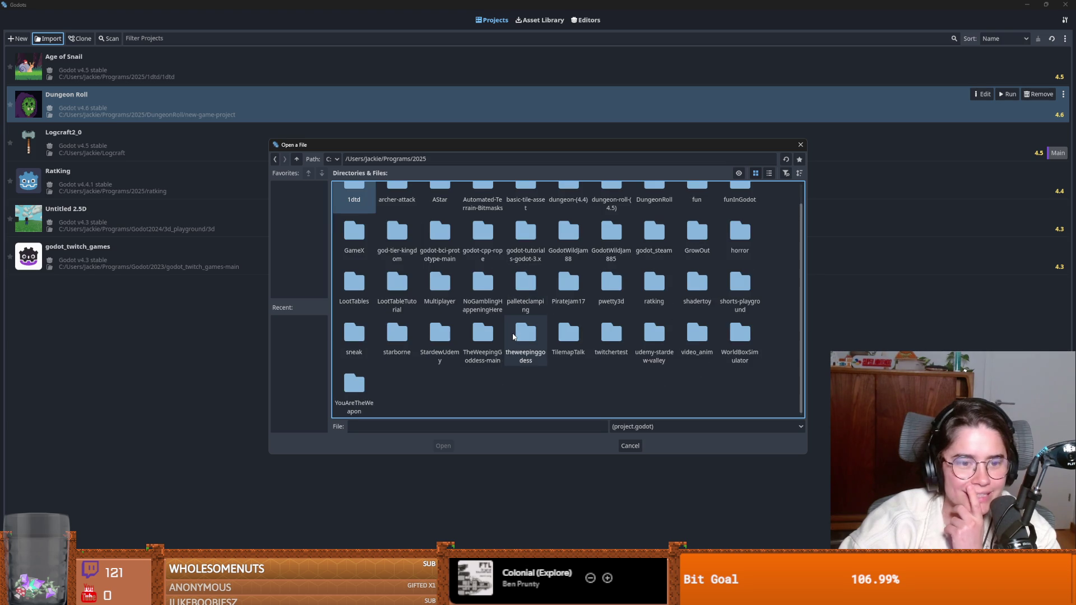
double_click(440, 195)
double_click(362, 218)
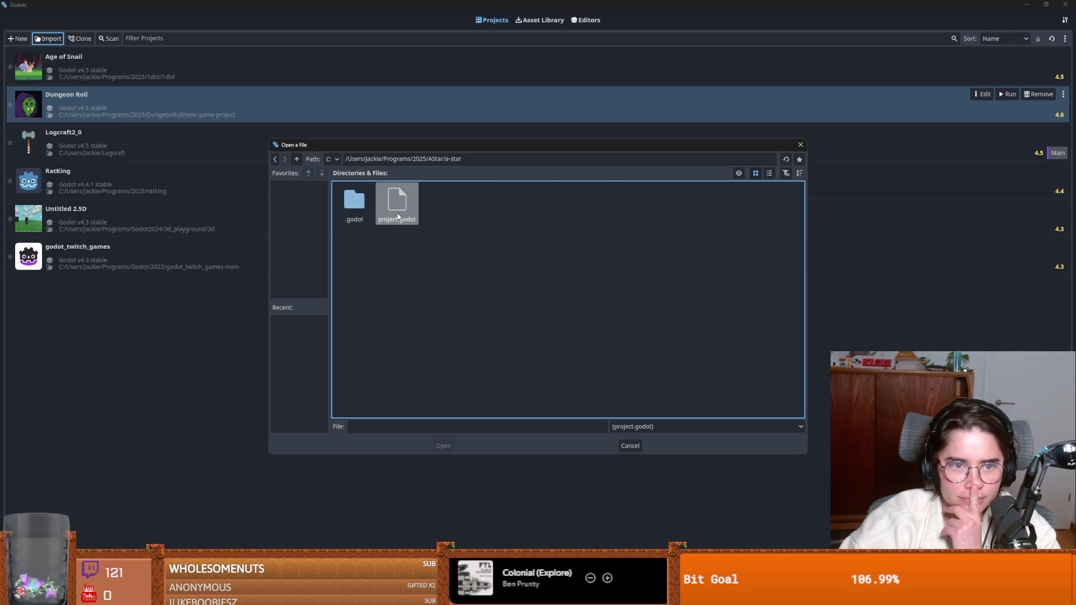
- Import a-star's project.godot and open the AStar project for editing
click(398, 216)
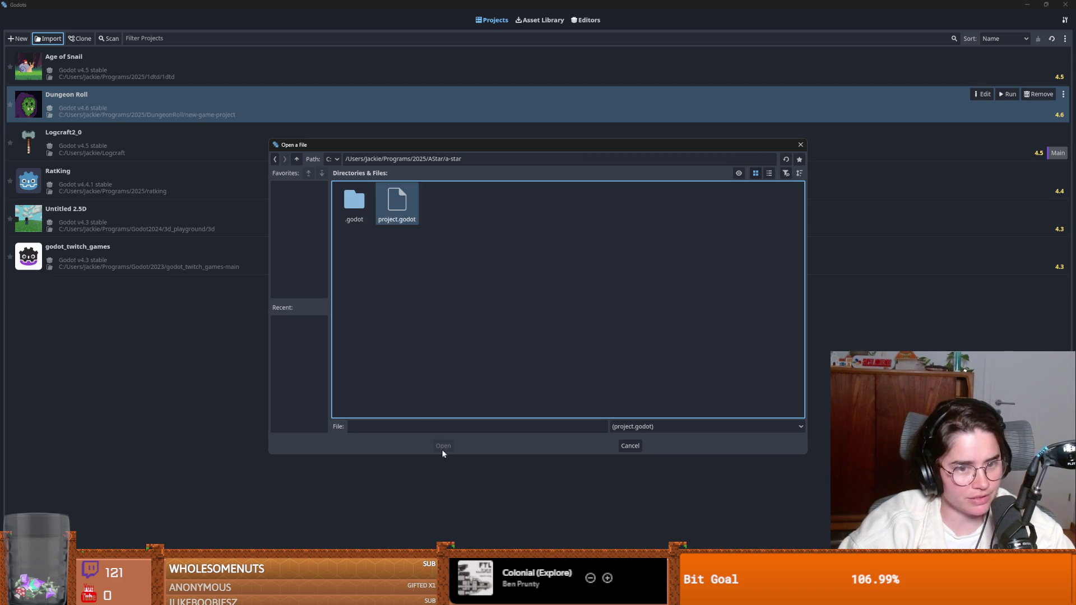
click(387, 202)
double_click(386, 201)
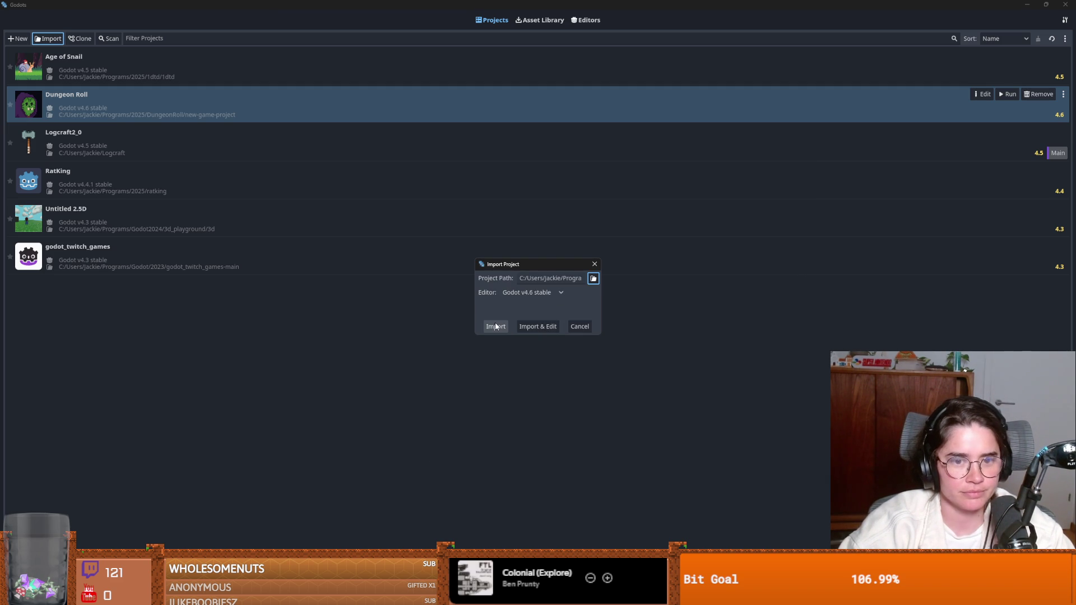
click(502, 327)
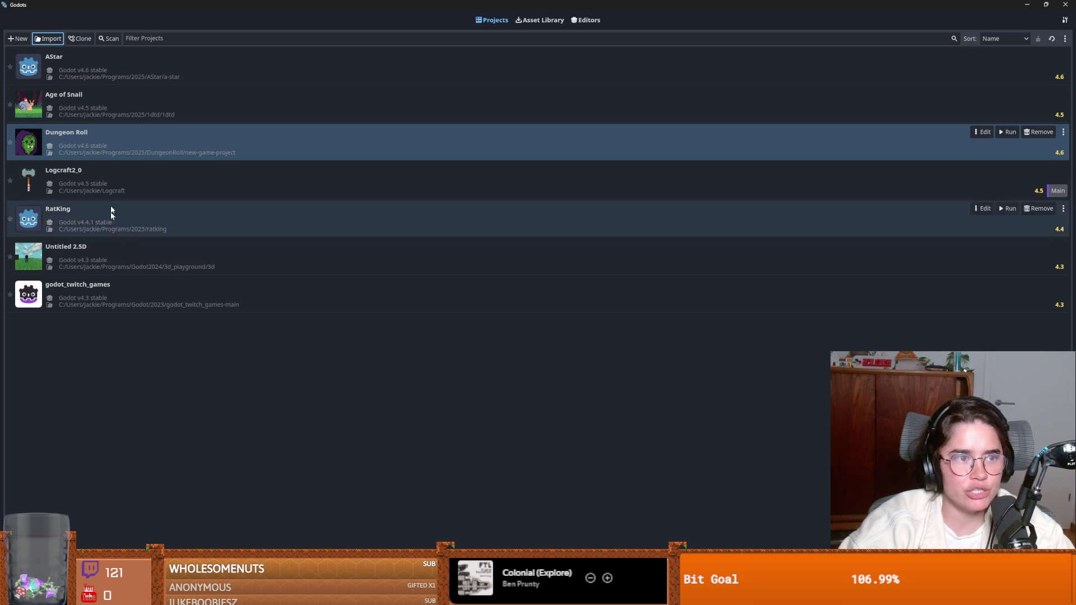
click(126, 75)
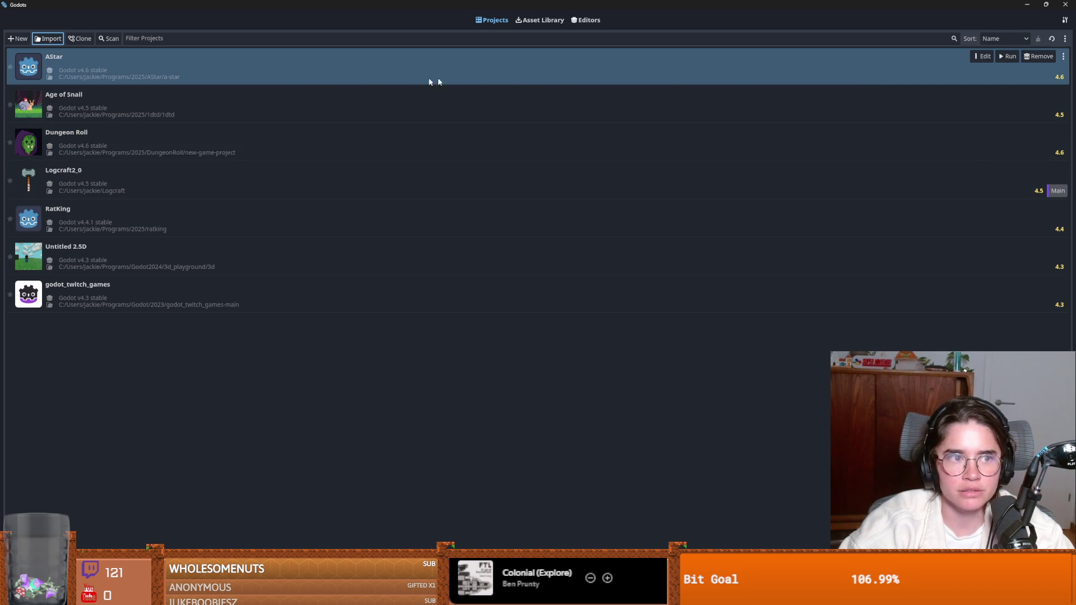
click(984, 56)
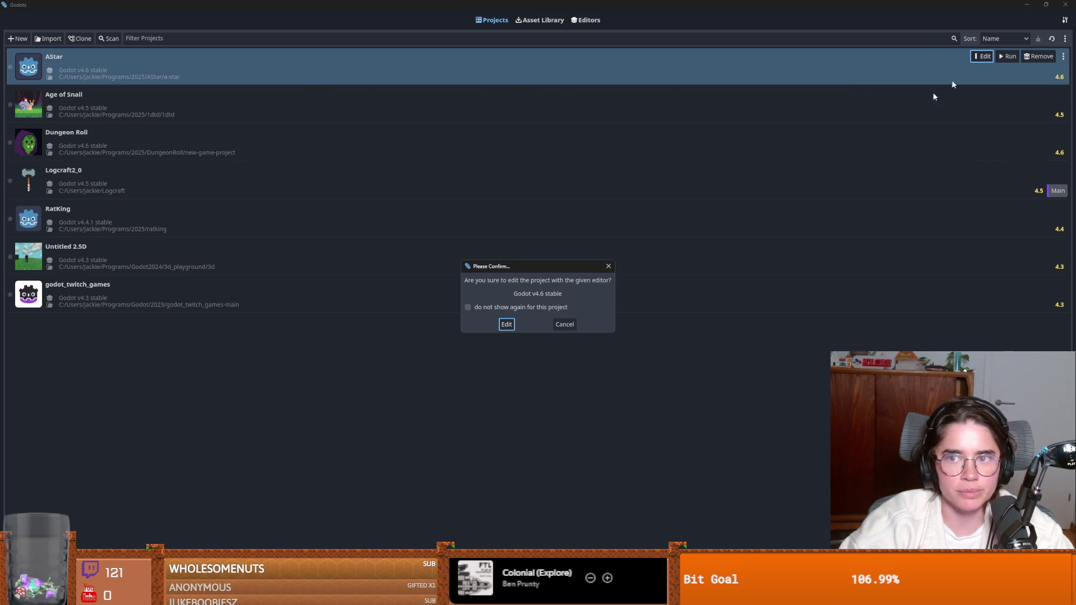
- Open AStar in Godot v4.6 and run the demo in a maximized window
click(507, 324)
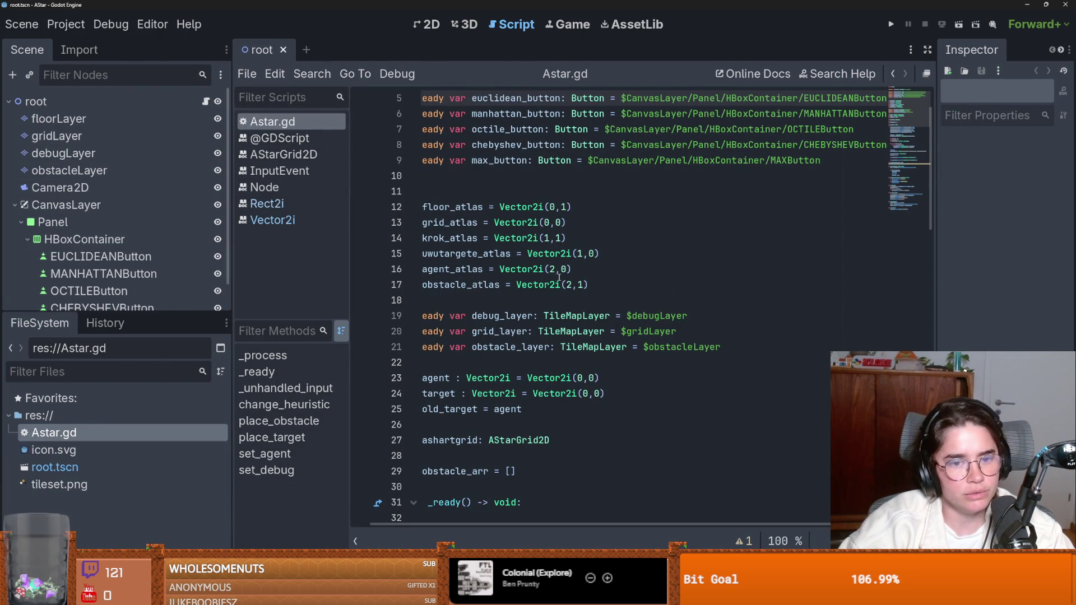
click(514, 303)
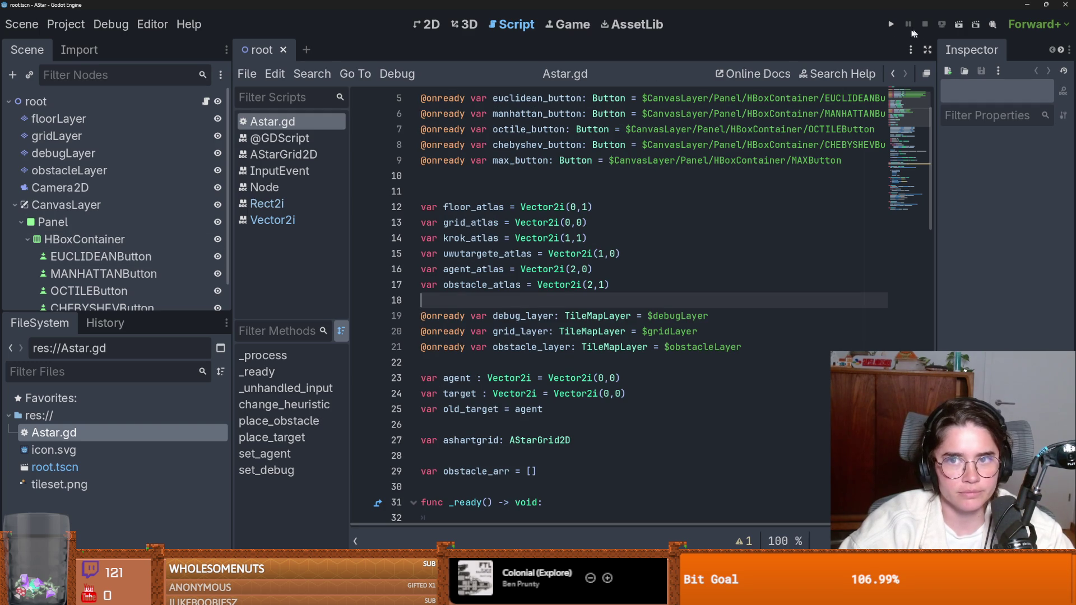
click(893, 25)
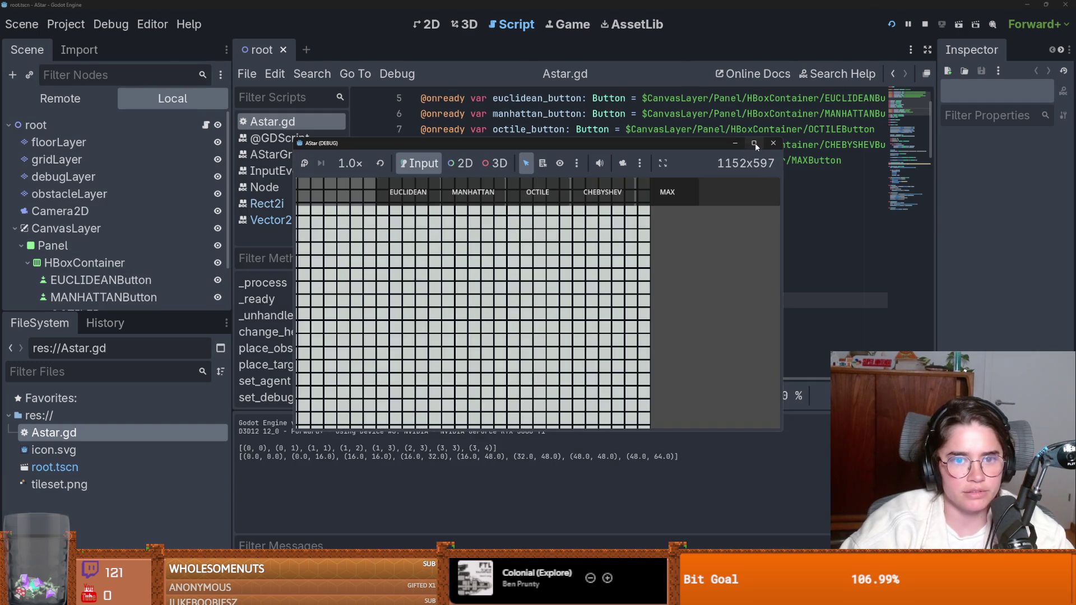
click(755, 142)
click(333, 315)
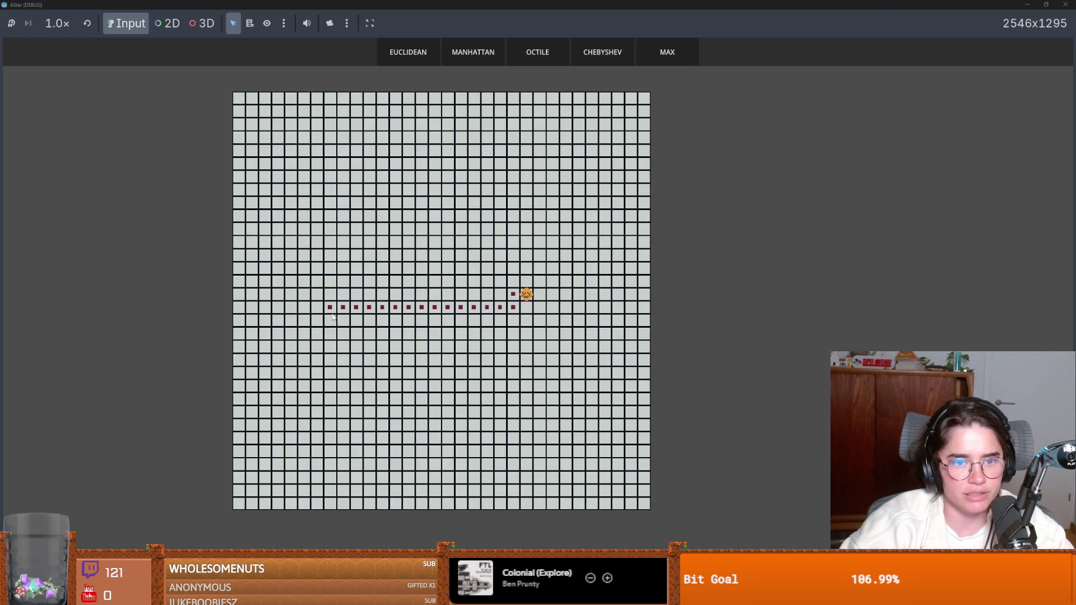
- Place wall cells, including a long column across the path, so the route detours around them
click(330, 313)
click(500, 372)
click(384, 140)
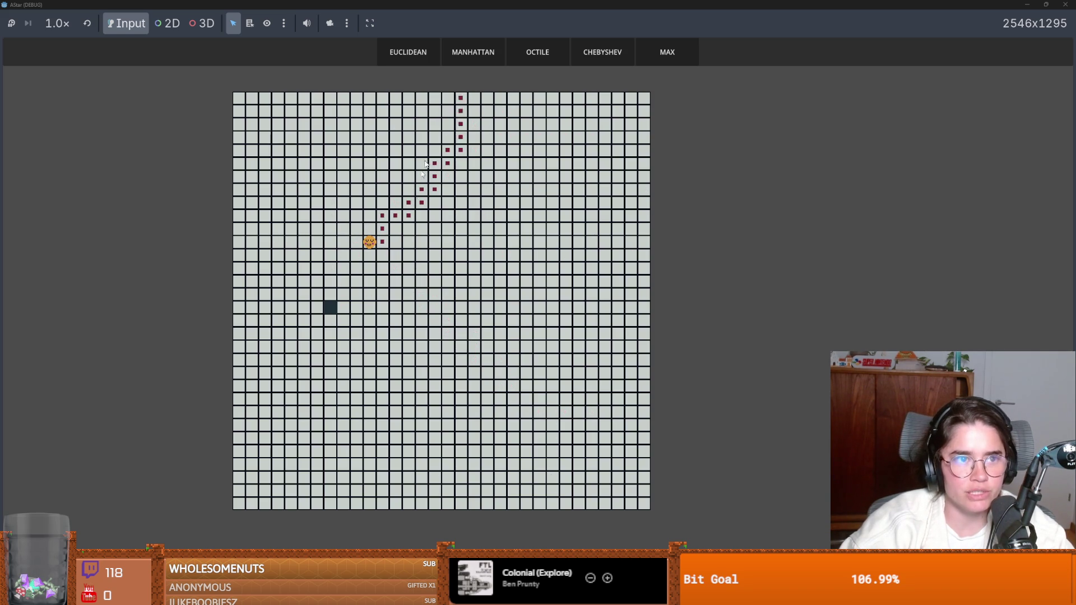
click(488, 216)
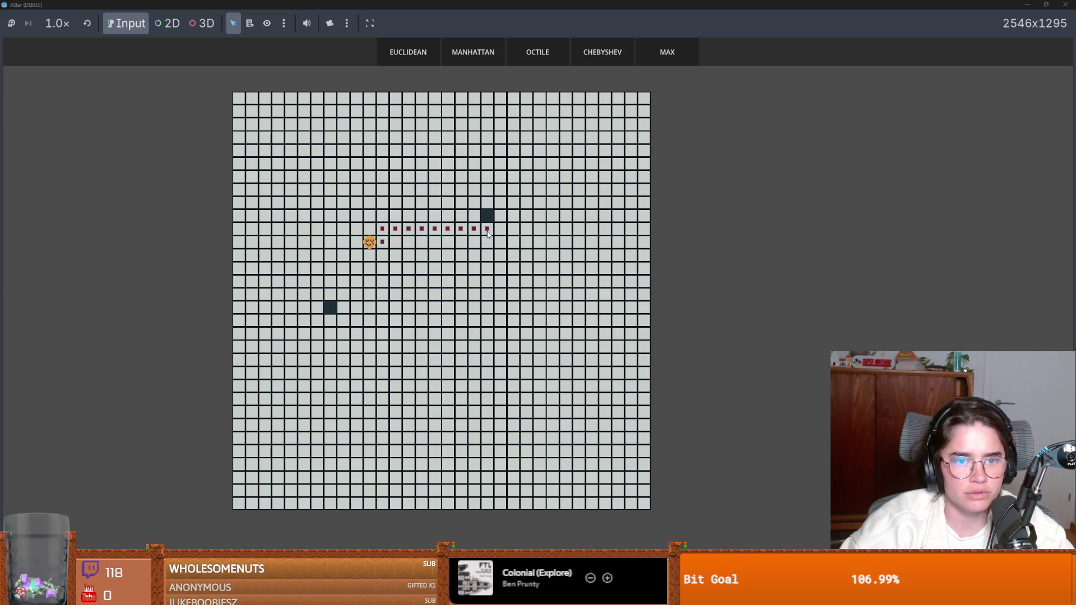
click(488, 233)
click(487, 270)
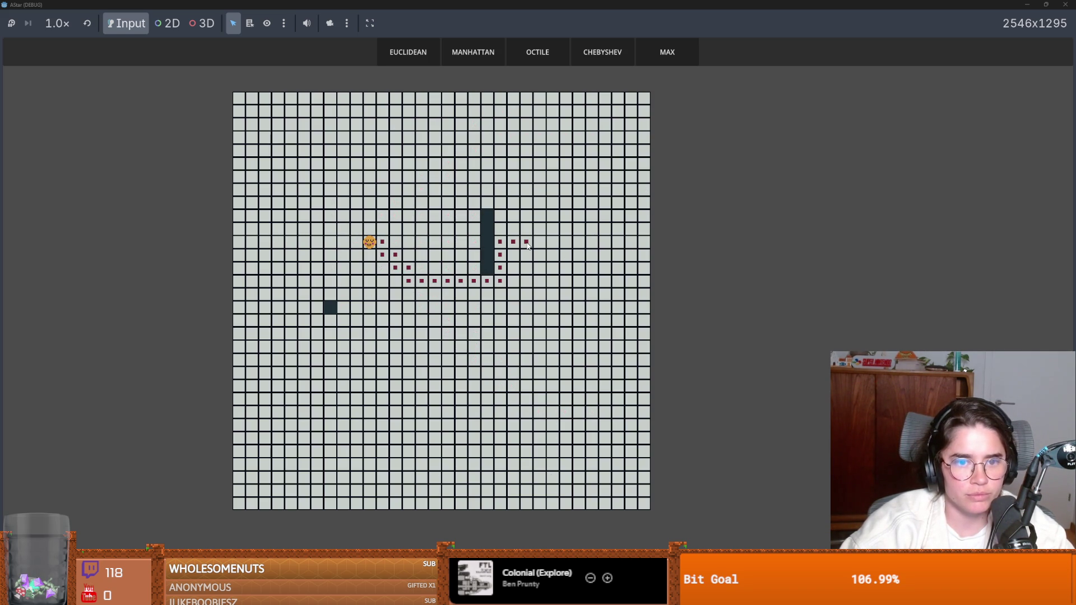
mouse_move(488, 202)
mouse_down()
mouse_move(474, 220)
mouse_move(465, 312)
mouse_move(476, 334)
mouse_move(486, 319)
mouse_up()
click(475, 346)
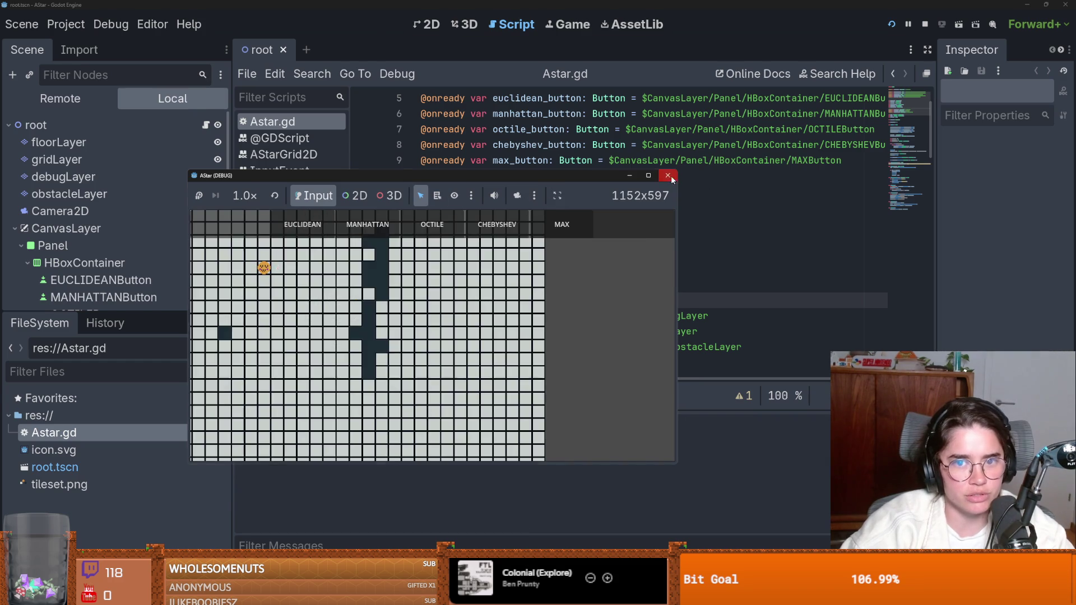
- Close the demo, delete the stray empty line 11 in Astar.gd, and save
click(670, 176)
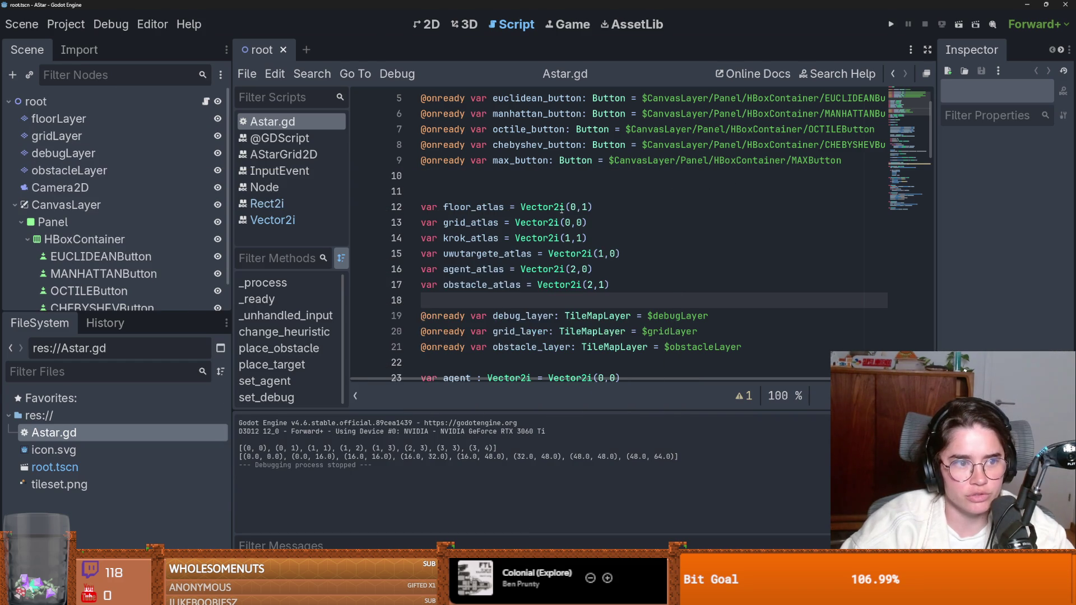
click(474, 192)
key(BackSpace)
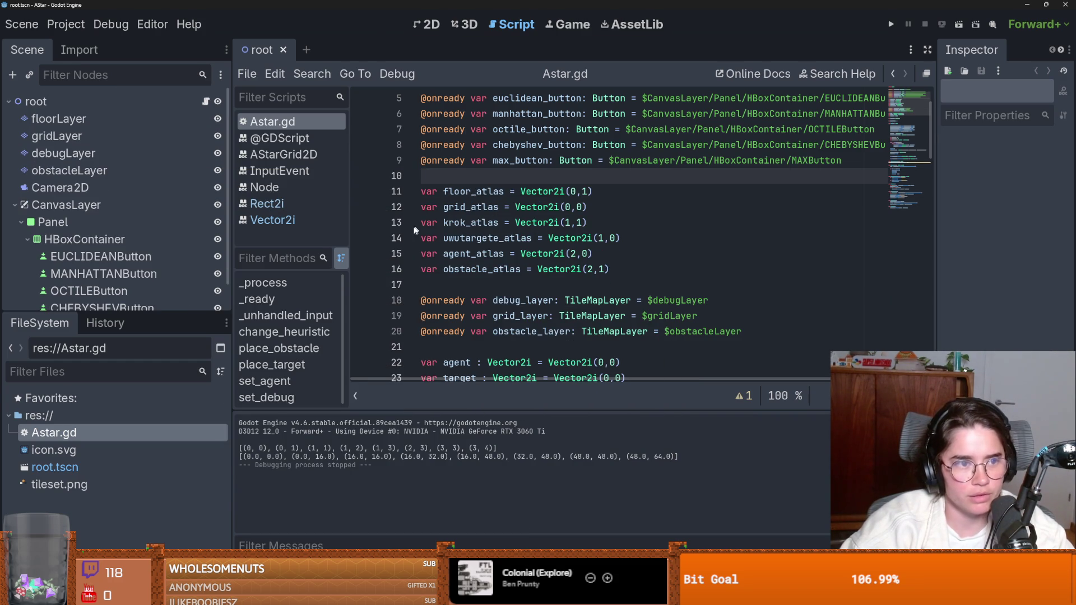
scroll(416, 230, down, 5)
scroll(505, 196, up, 5)
key(ctrl+s)
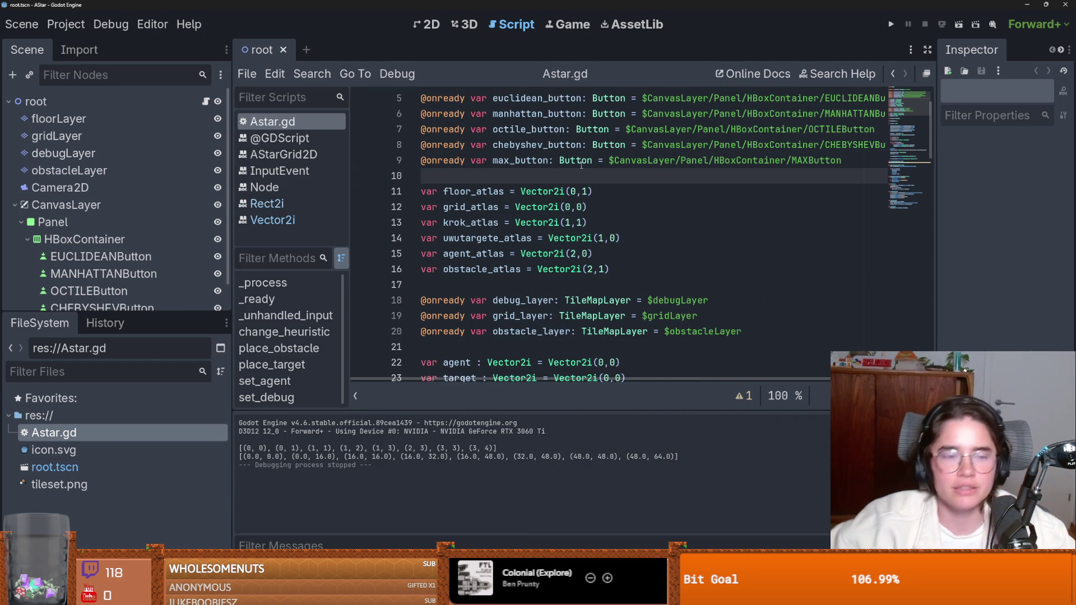
mouse_move(582, 165)
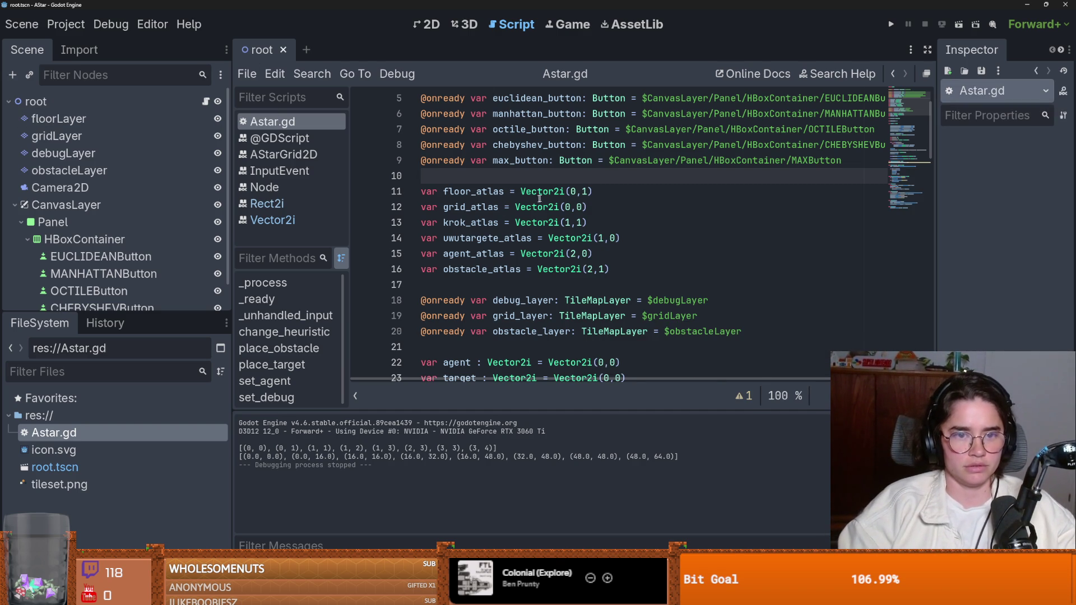
- Select the AStarGrid2D declaration on line 26 and switch back toward the Dungeon Roll editor
scroll(540, 199, down, 6)
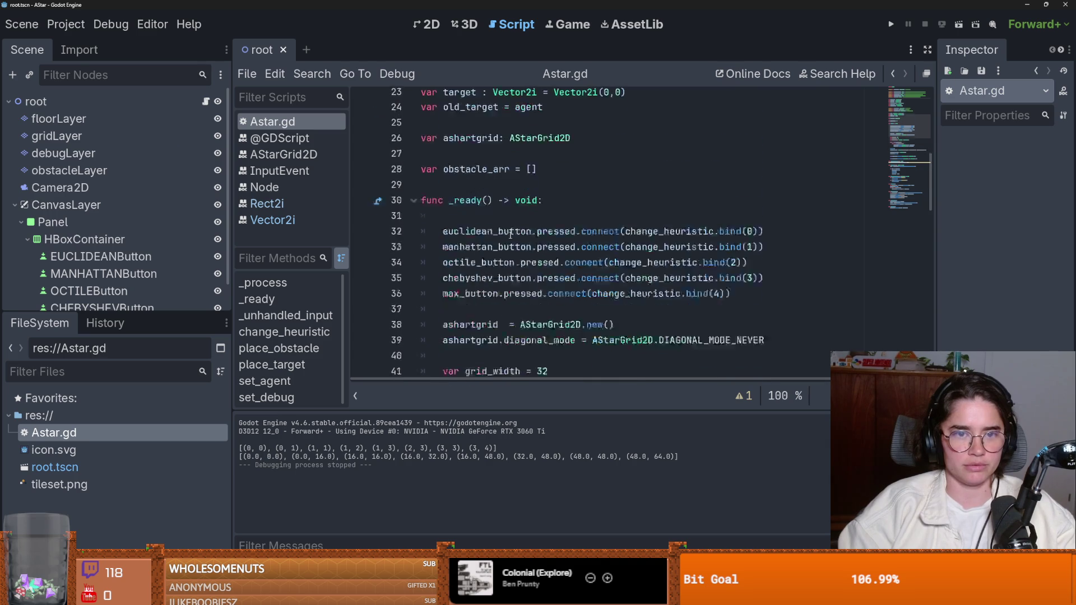
scroll(510, 234, up, 3)
scroll(510, 235, down, 2)
triple_click(580, 194)
key(ctrl+c)
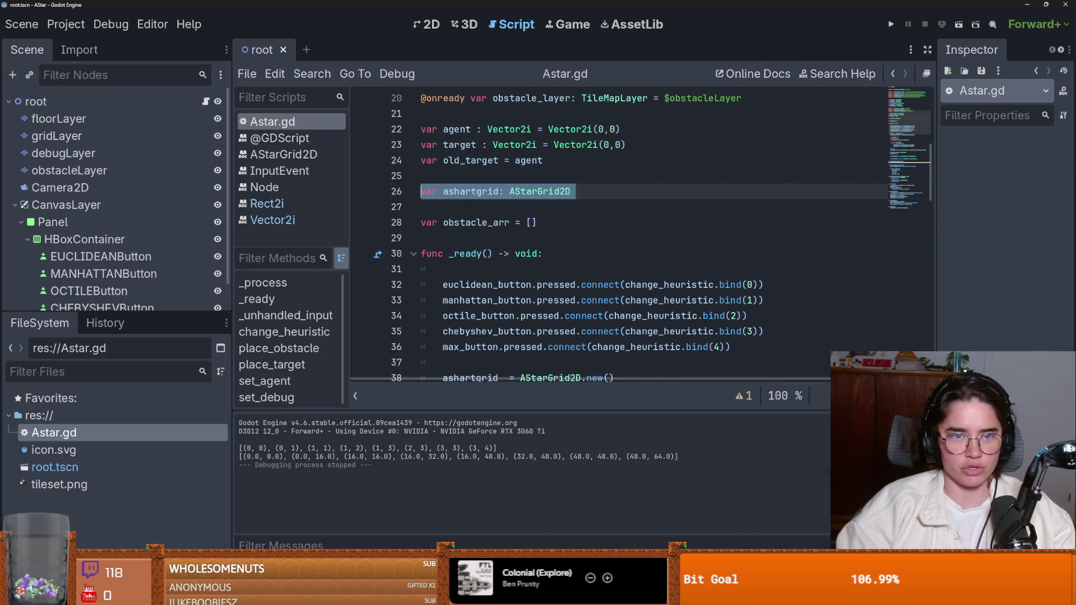
key(alt+Tab)
key(super+Down)
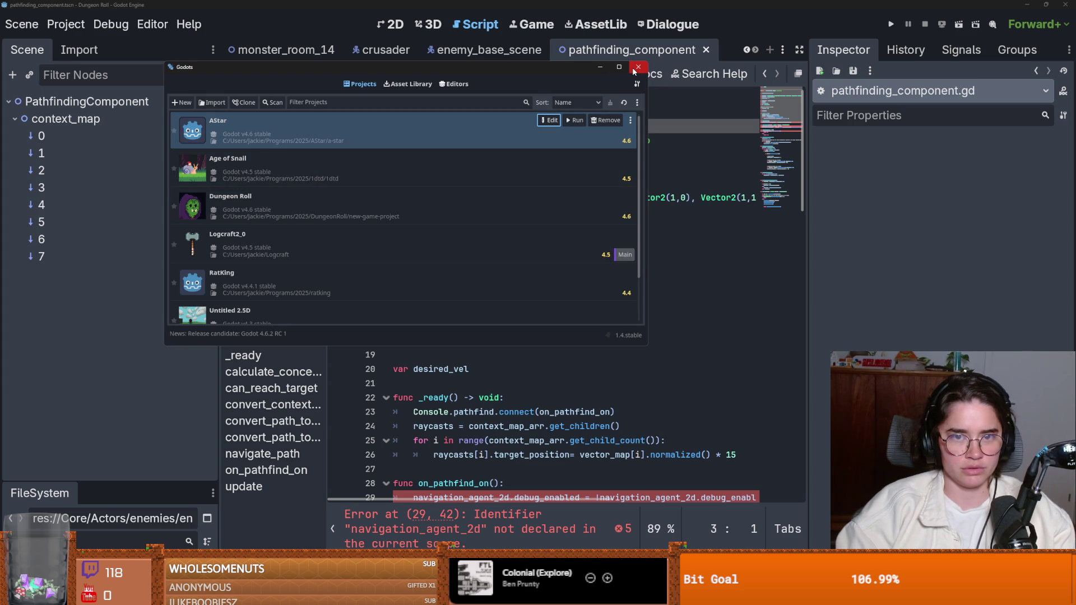
- Paste the ashartgrid AStarGrid2D variable declaration onto line 3 of pathfinding_component.gd
click(636, 67)
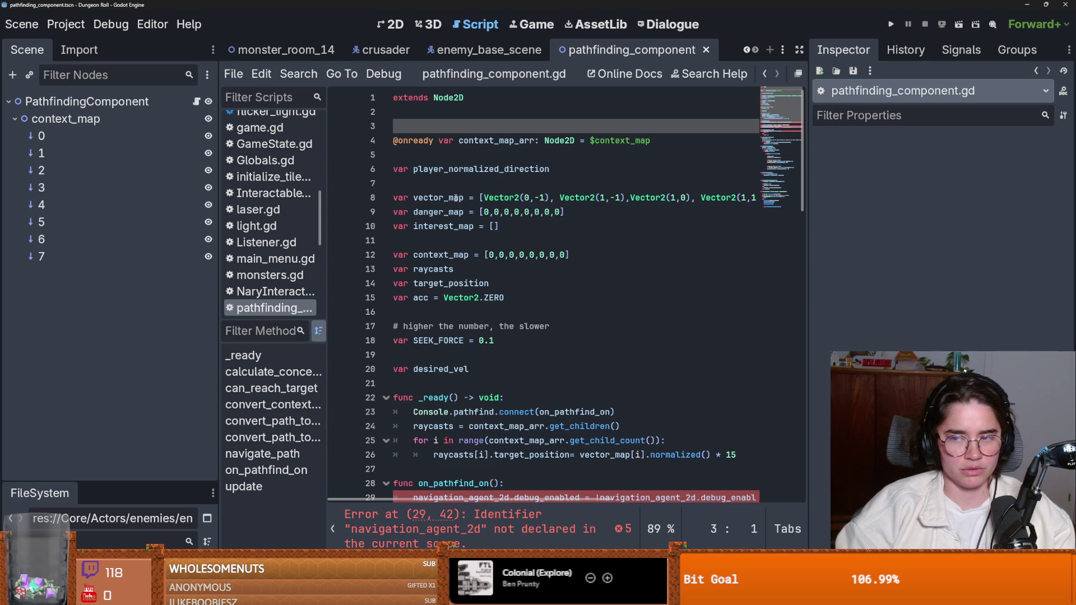
key(ctrl+v)
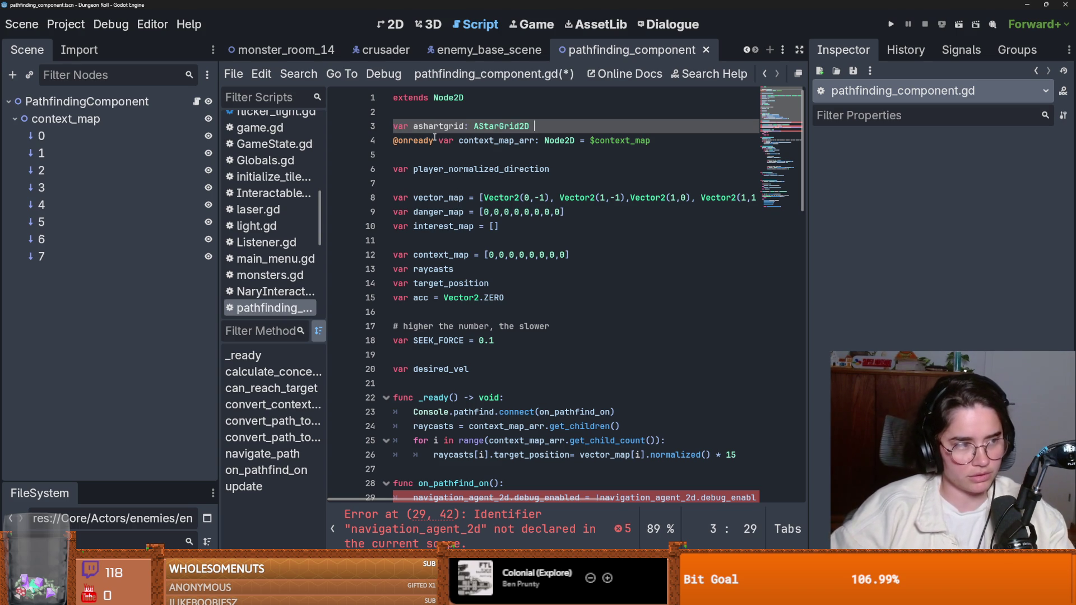
mouse_move(435, 137)
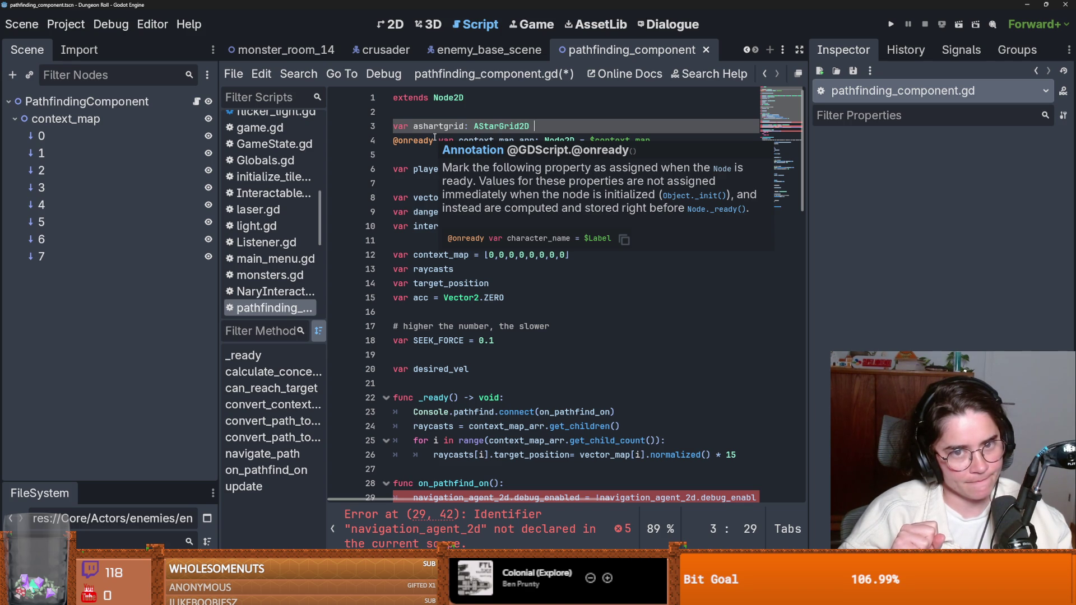
- Open monster_room_14 in the 2D view and zoom and pan over its room layout
click(283, 49)
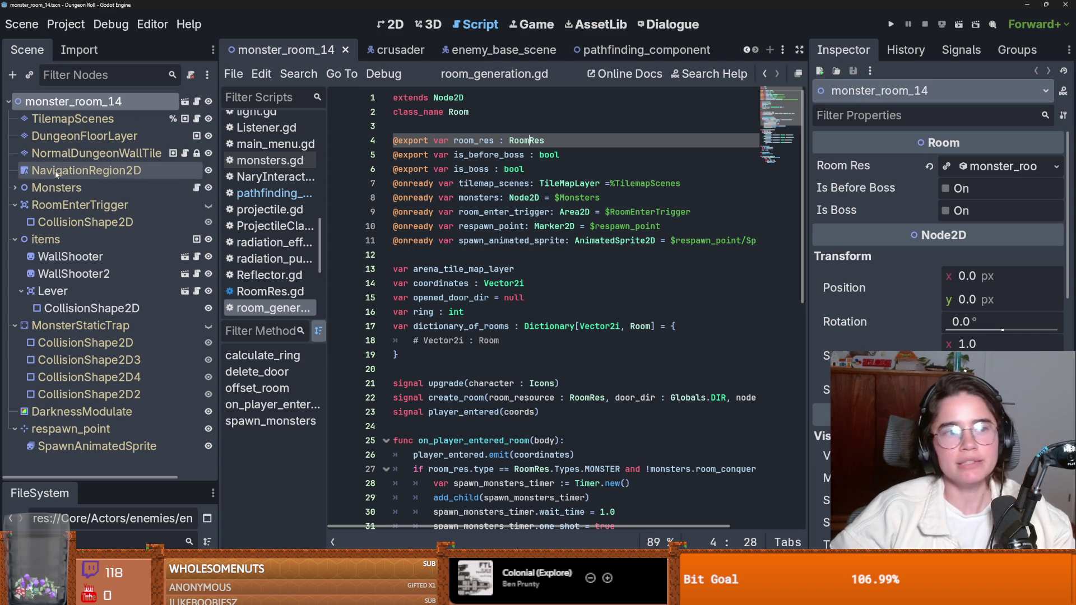
click(386, 23)
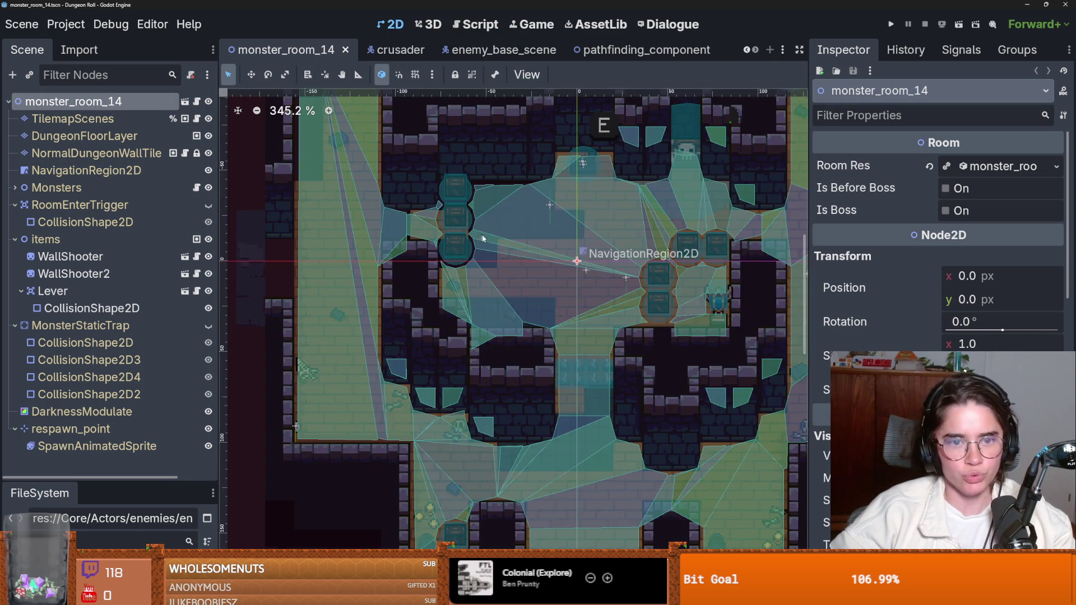
scroll(506, 260, down, 2)
scroll(419, 243, up, 2)
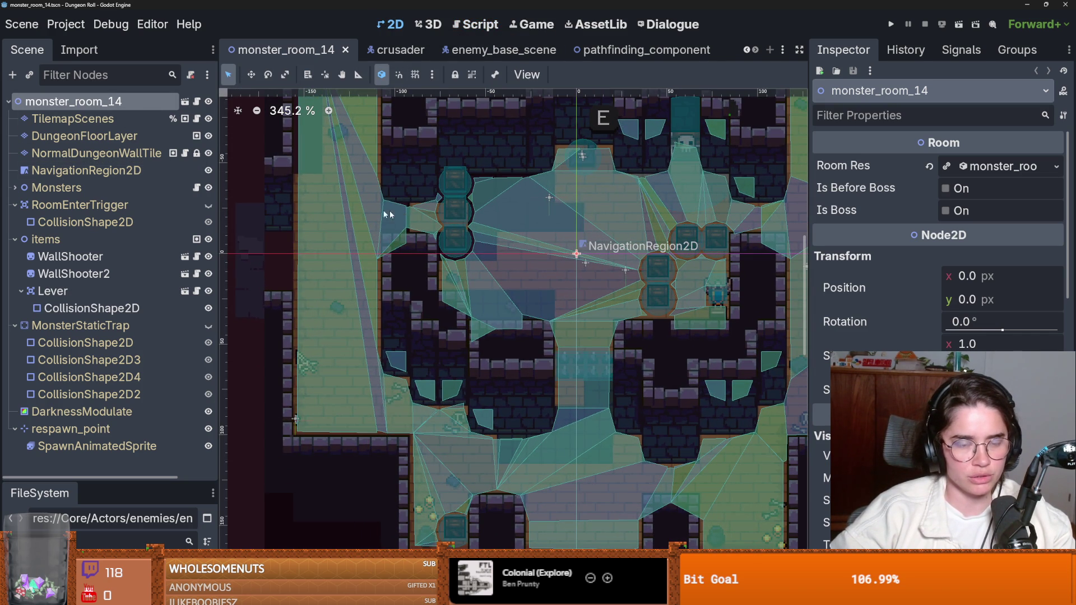
scroll(388, 224, down, 3)
scroll(391, 250, up, 2)
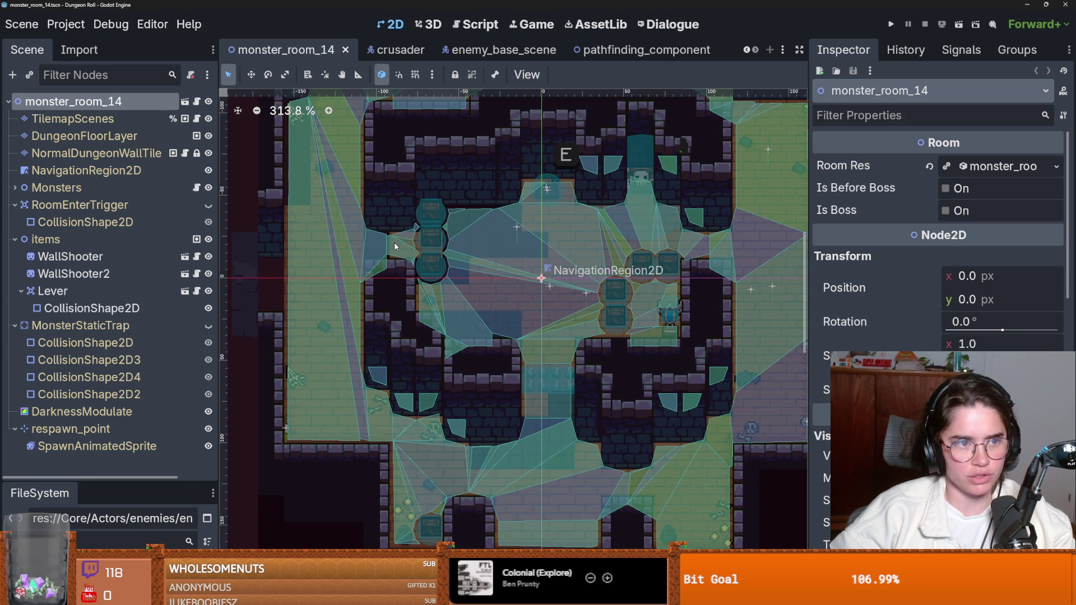
scroll(381, 241, down, 1)
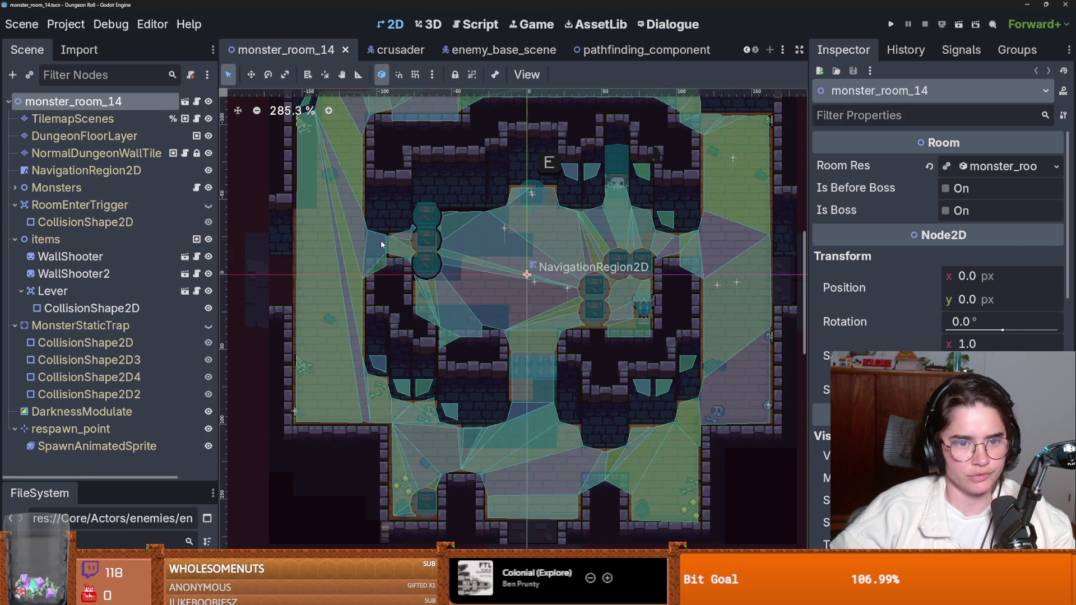
scroll(381, 241, up, 2)
scroll(381, 241, down, 4)
scroll(381, 241, up, 4)
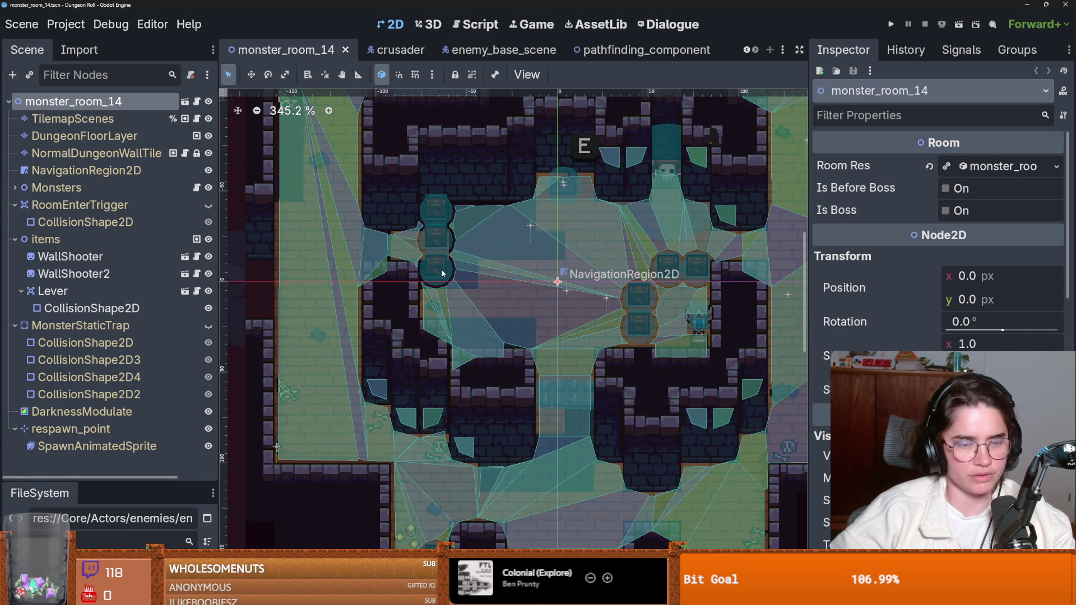
scroll(441, 273, down, 2)
scroll(415, 274, down, 1)
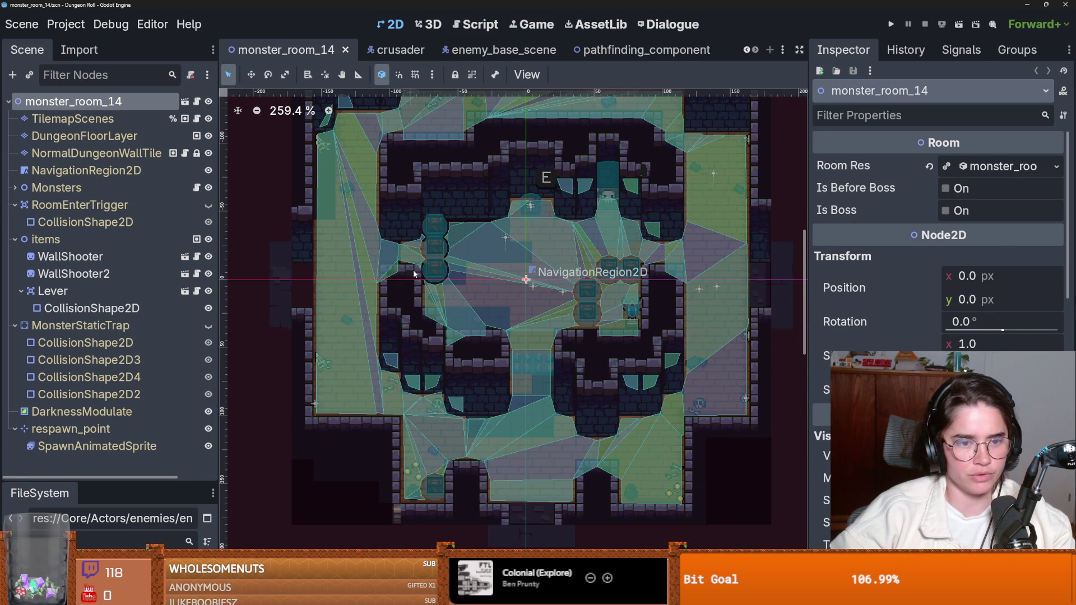
drag(414, 273, 393, 280)
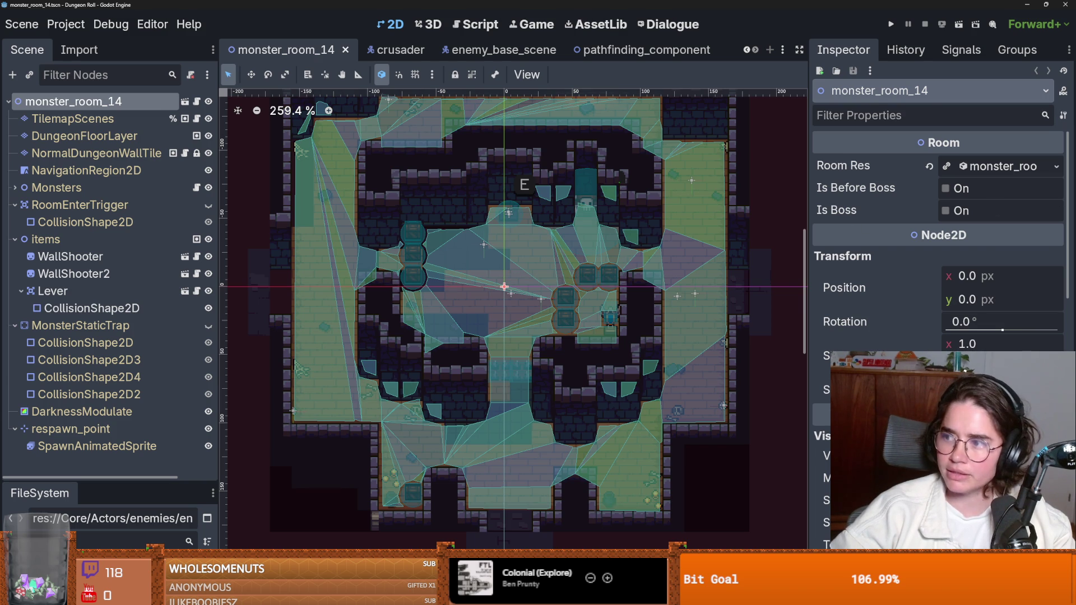
key(alt+Tab)
click(481, 224)
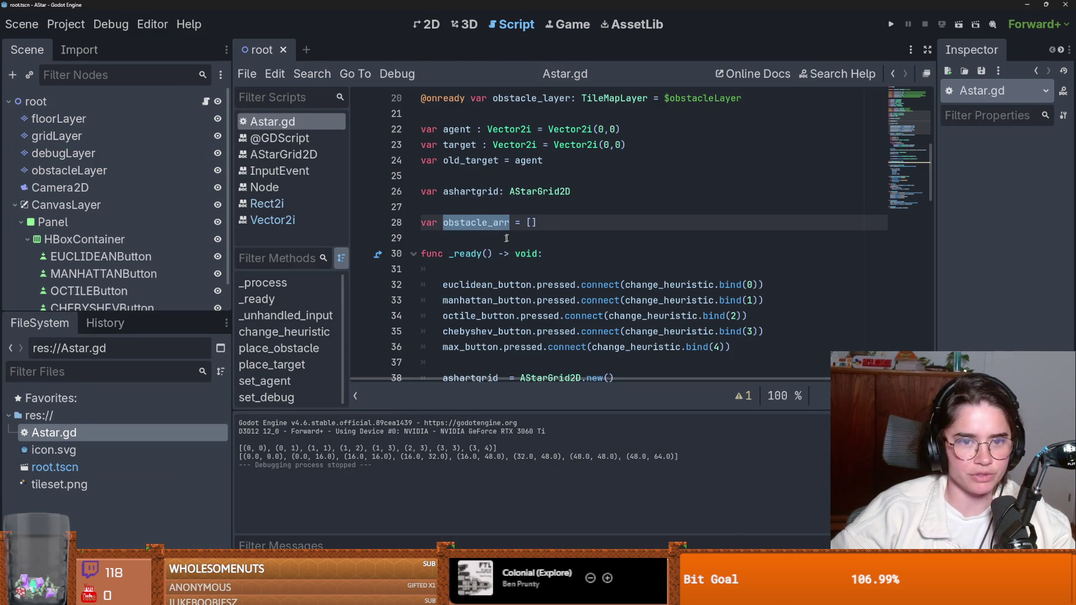
click(458, 233)
drag(458, 233, 443, 225)
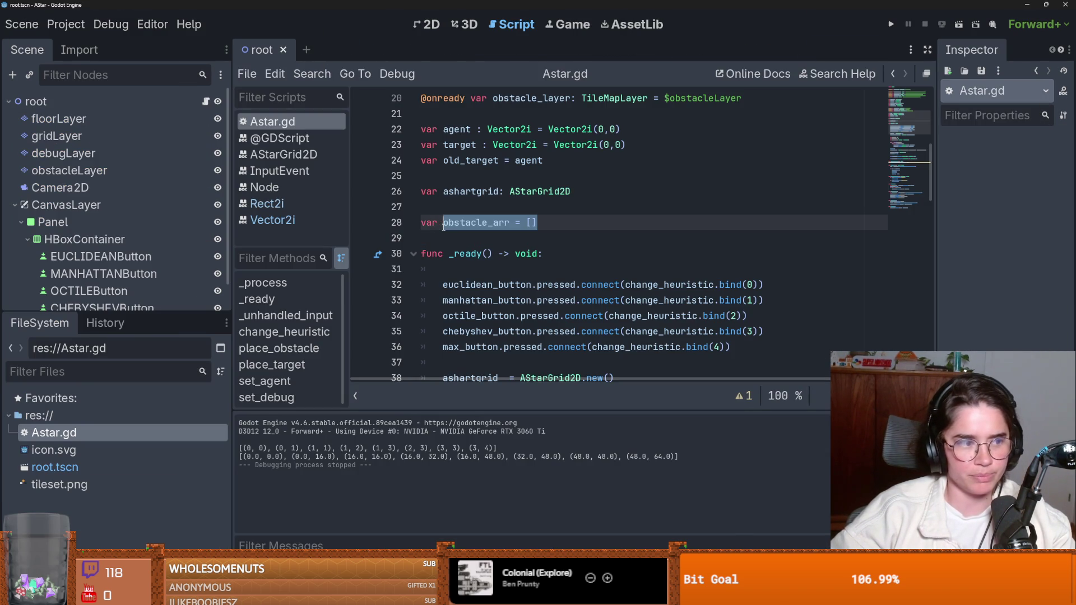
click(526, 224)
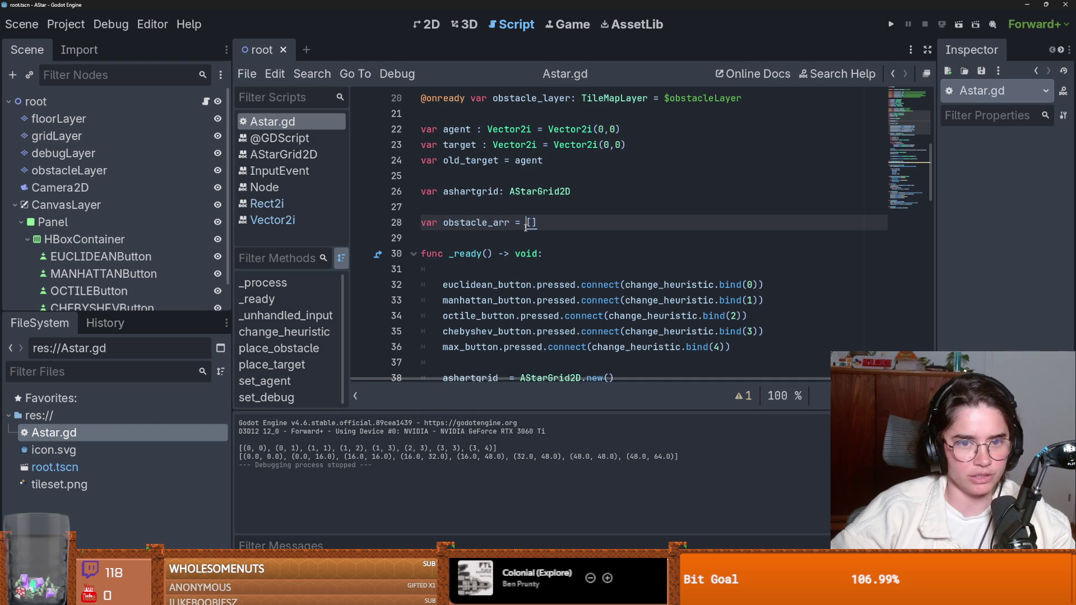
scroll(637, 308, down, 4)
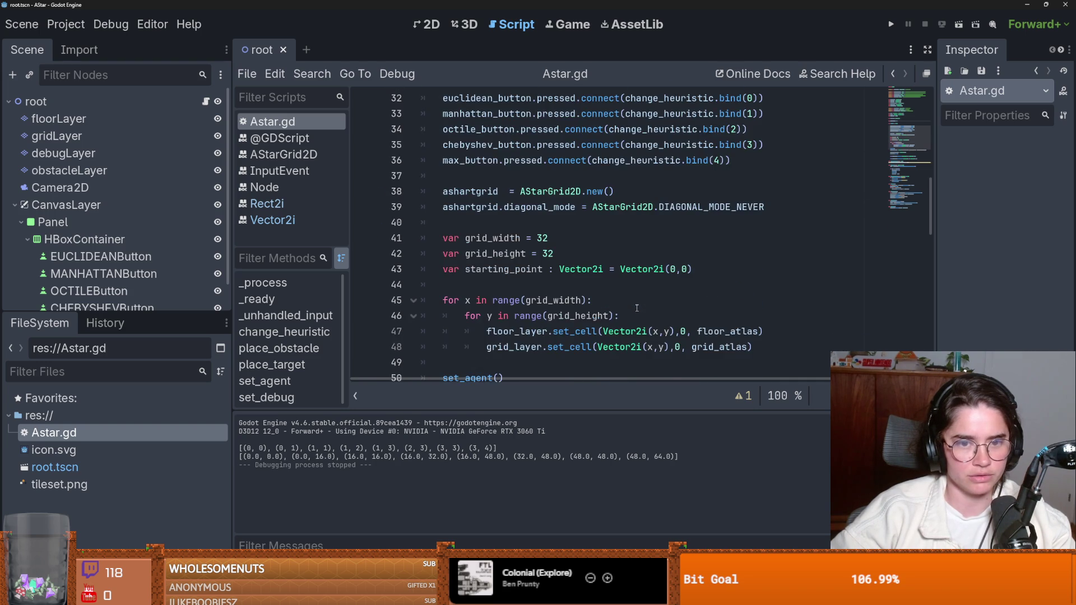
scroll(637, 308, up, 2)
scroll(637, 307, up, 7)
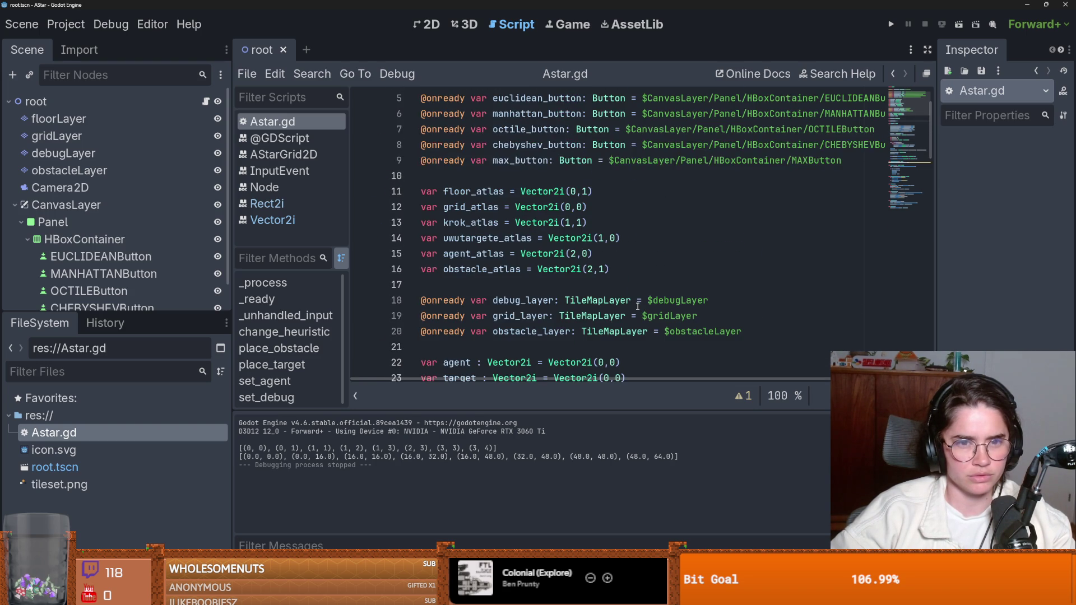
scroll(521, 238, down, 10)
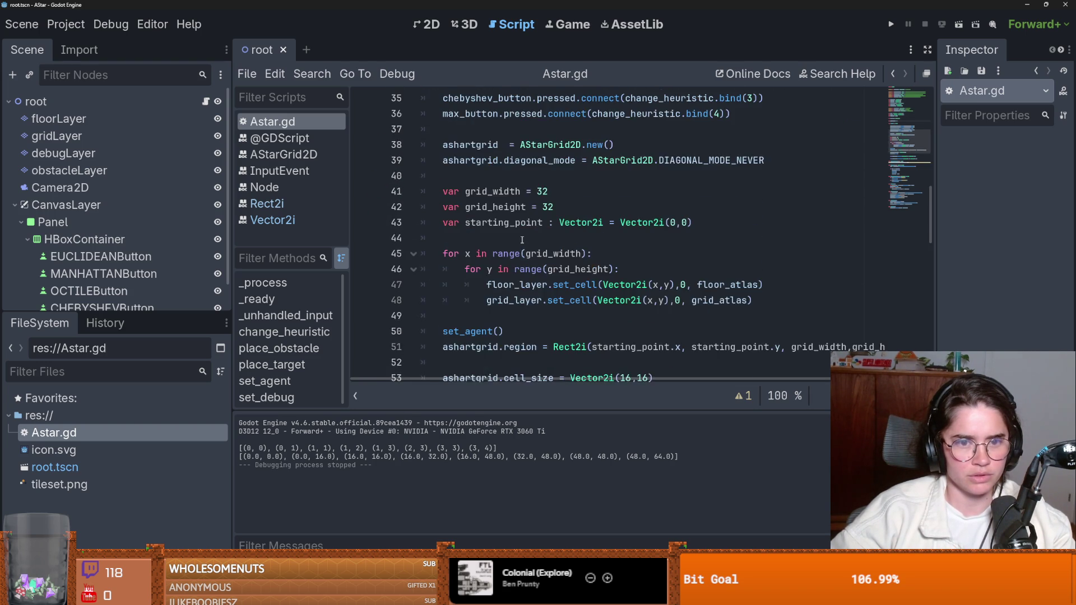
scroll(522, 240, up, 1)
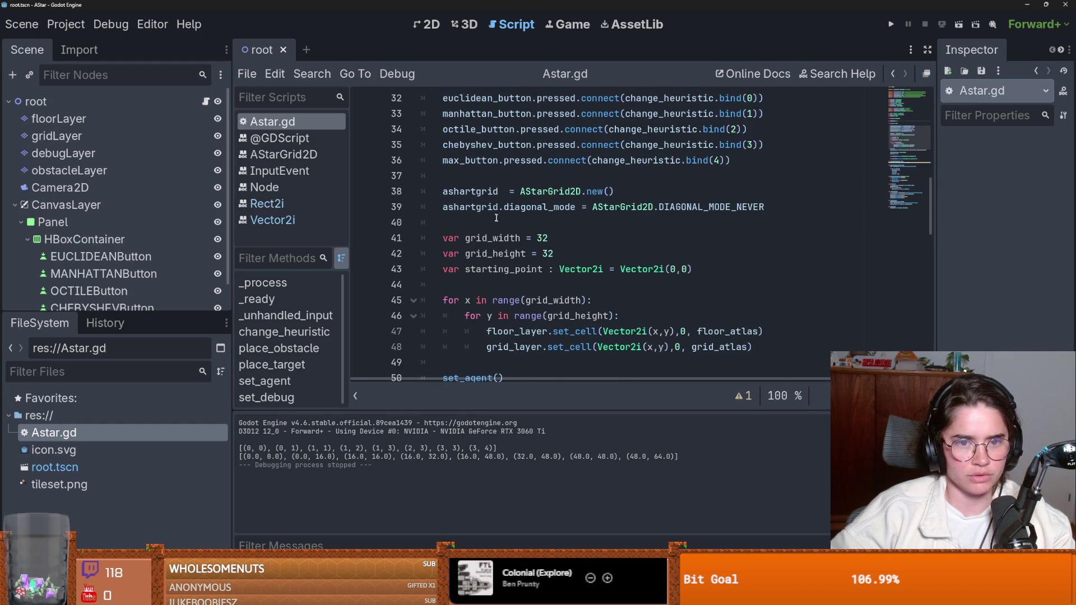
scroll(489, 190, down, 1)
double_click(489, 192)
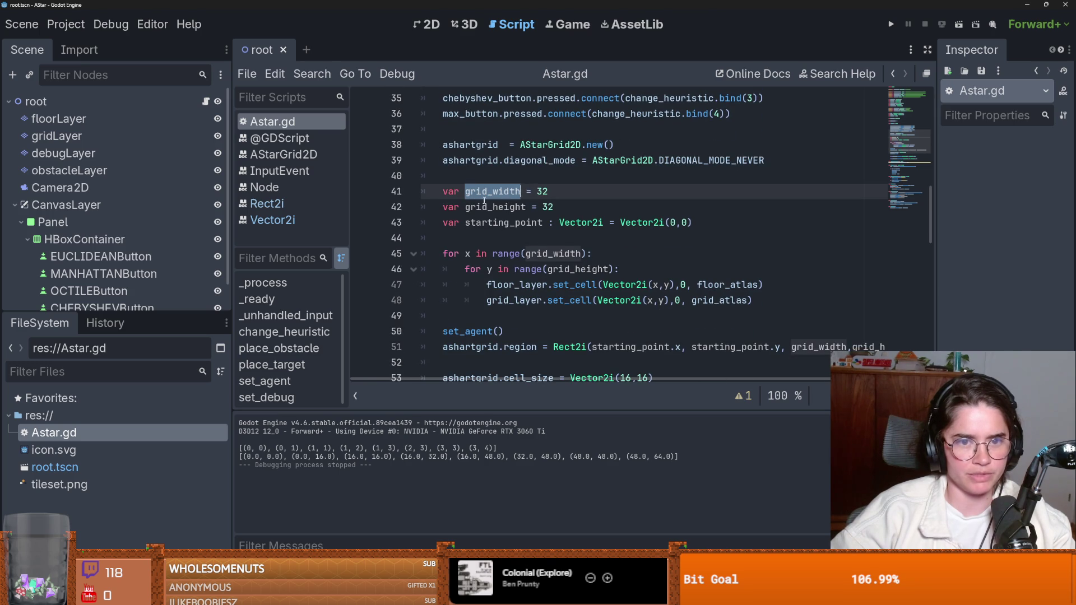
double_click(485, 207)
double_click(485, 192)
double_click(486, 207)
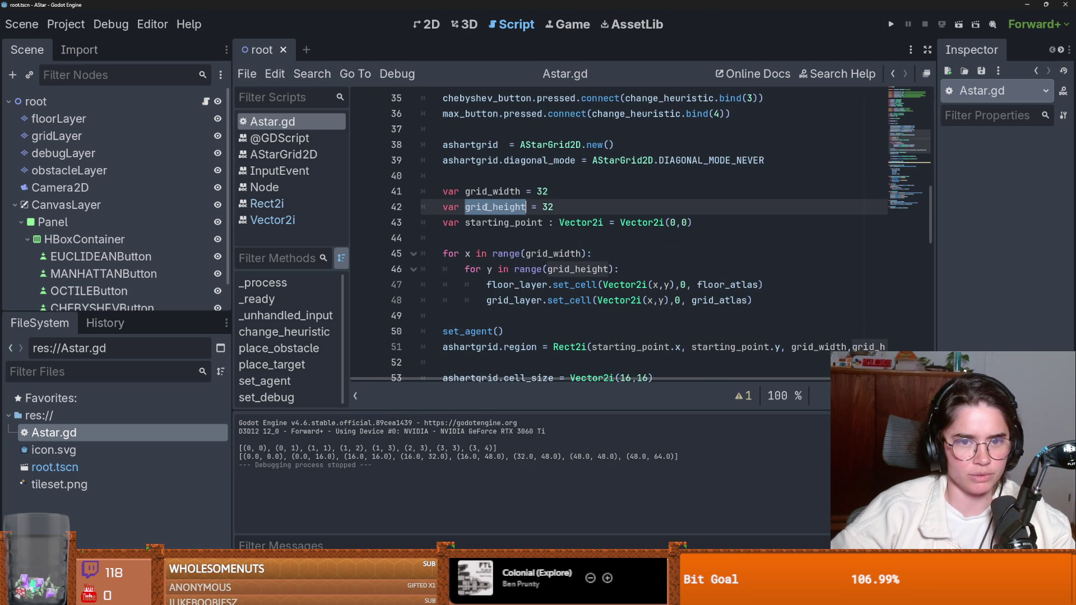
click(531, 254)
click(467, 269)
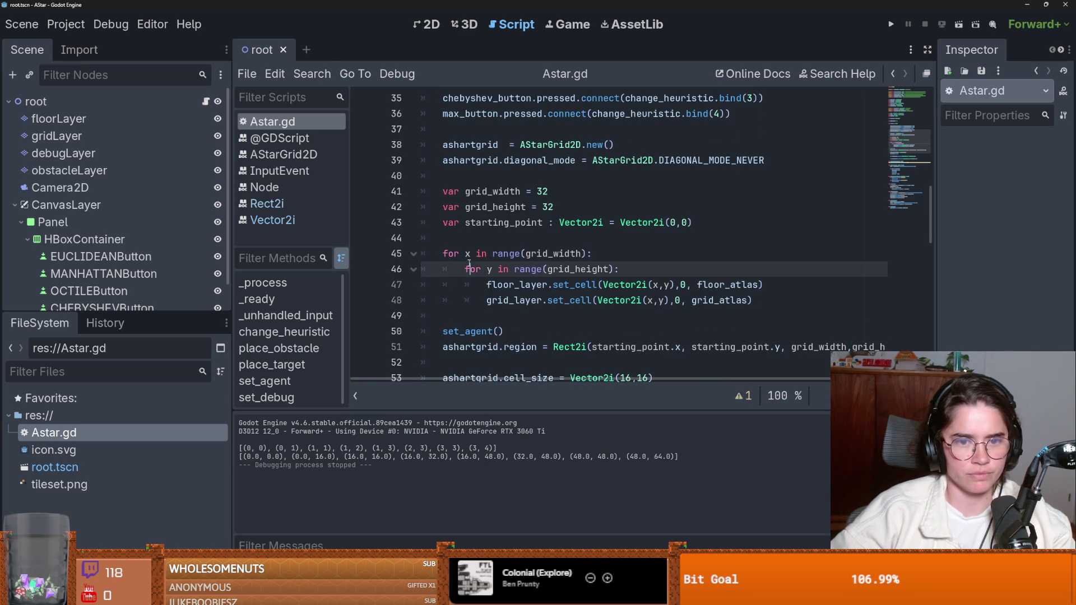
key(shift+Up)
key(Up)
key(Up)
key(Up)
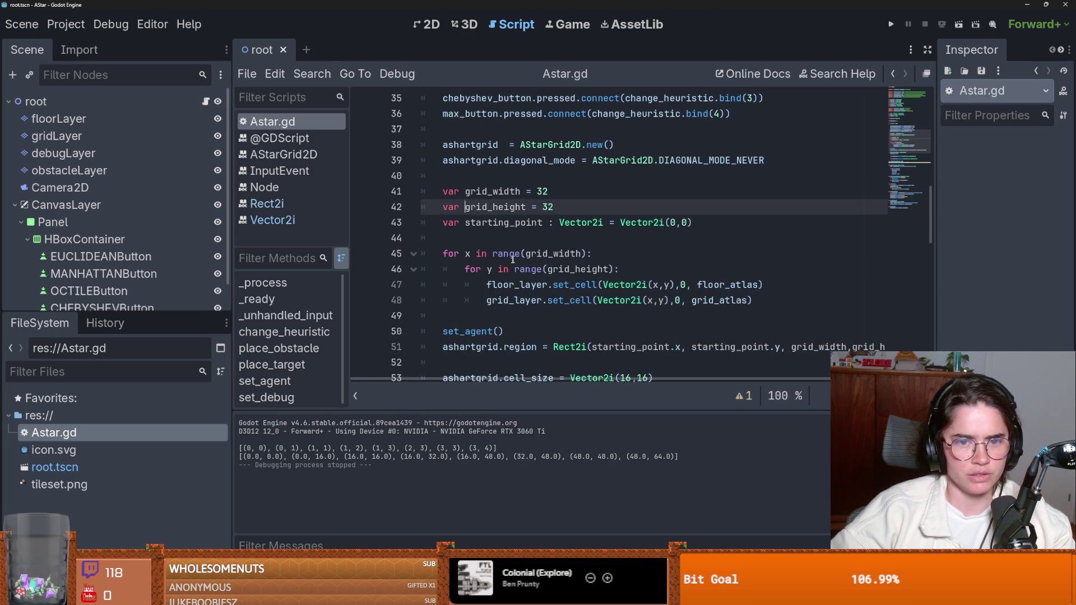
click(513, 268)
double_click(578, 269)
click(563, 269)
scroll(564, 245, down, 2)
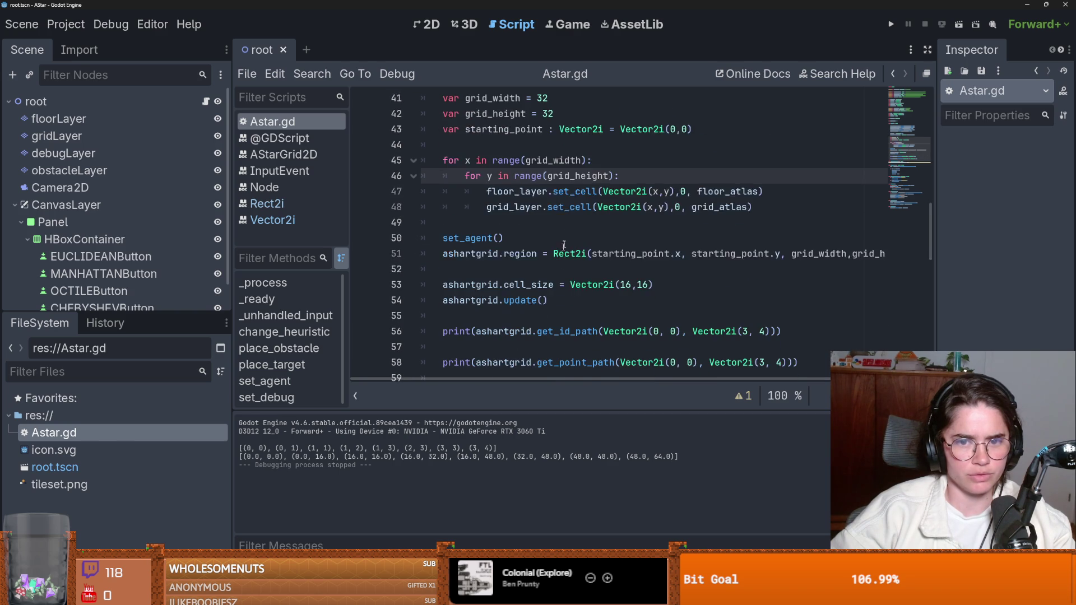
double_click(522, 192)
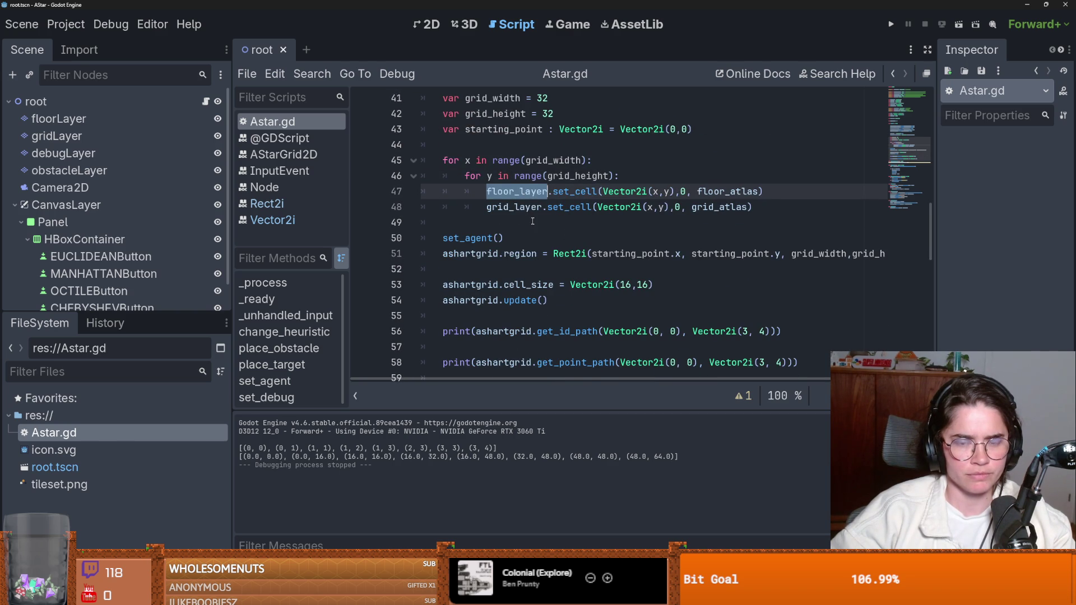
drag(765, 191, 424, 162)
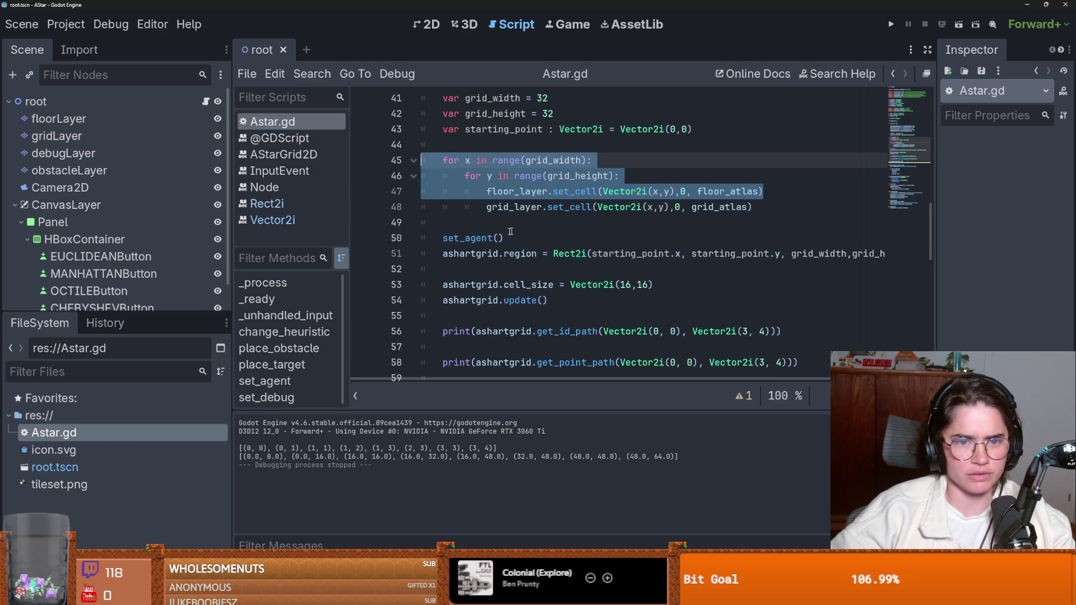
double_click(475, 239)
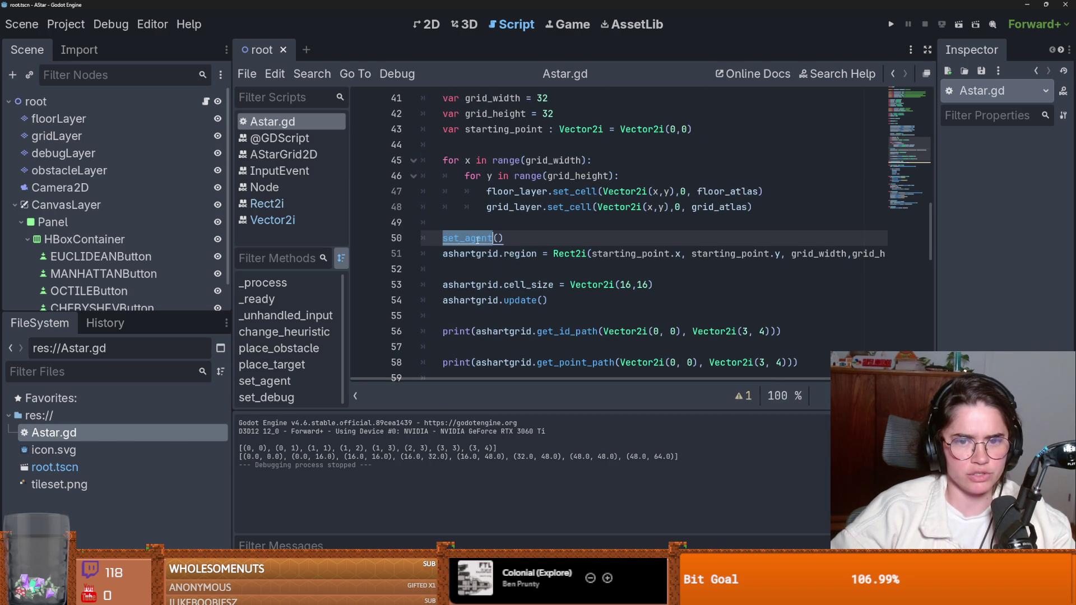
click(554, 253)
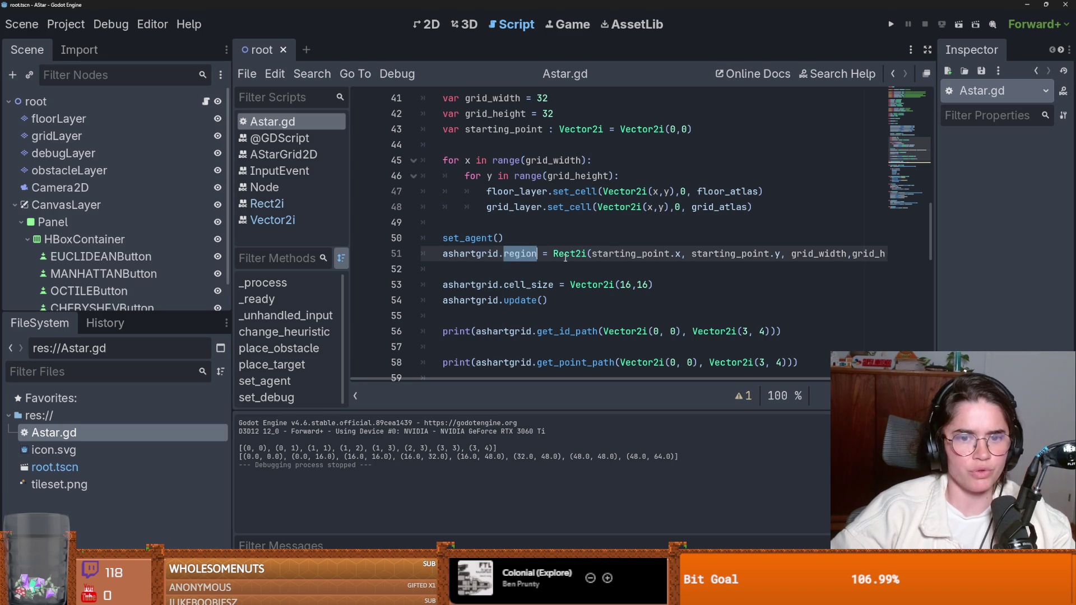
drag(553, 253, 832, 260)
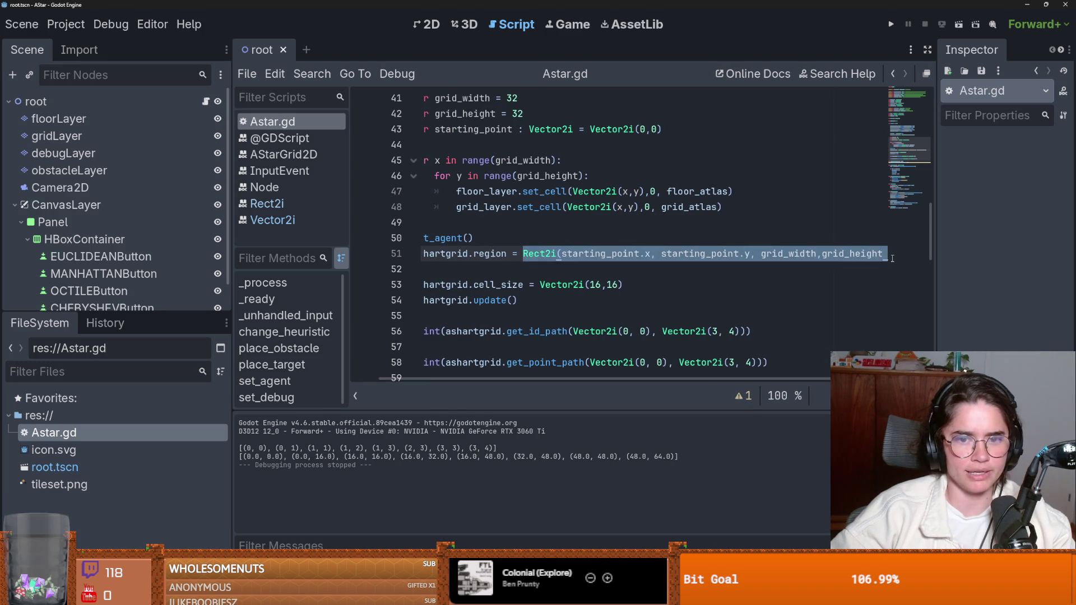
click(538, 254)
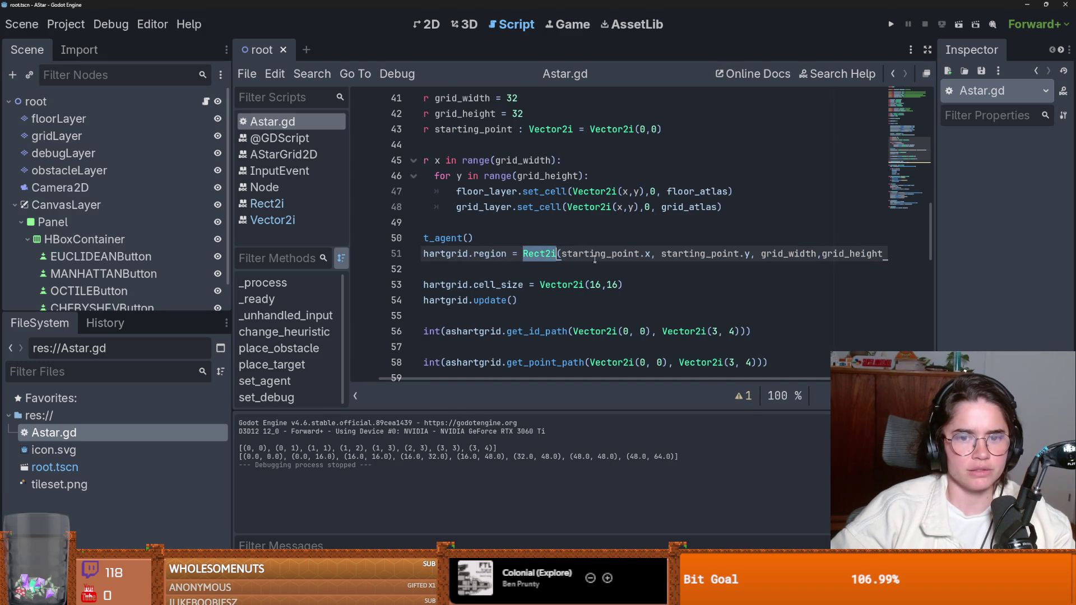
double_click(599, 253)
scroll(599, 250, up, 1)
scroll(598, 250, up, 3)
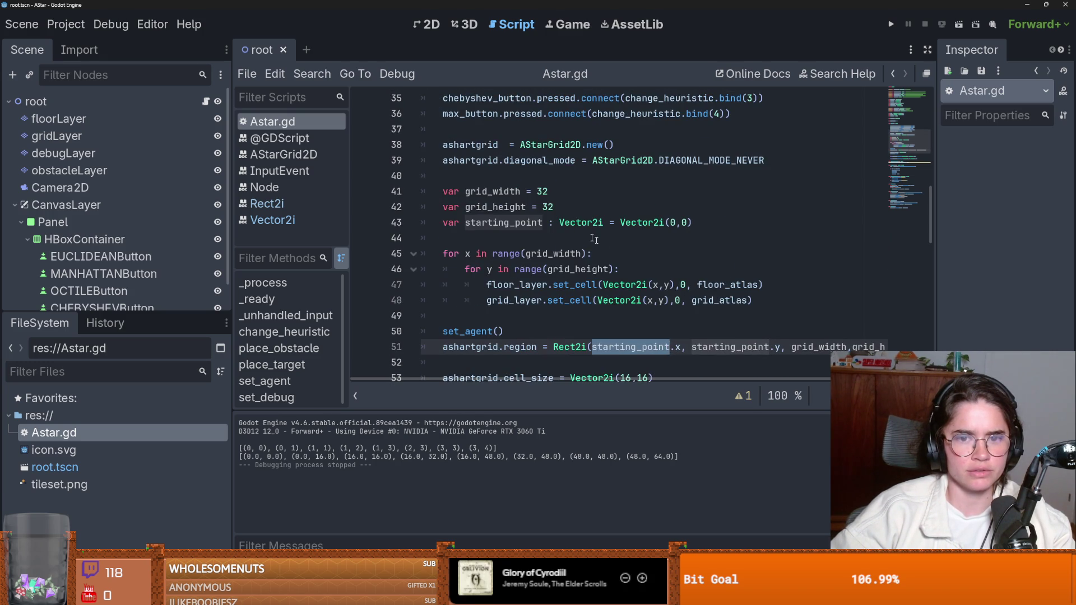
scroll(598, 238, down, 2)
double_click(740, 294)
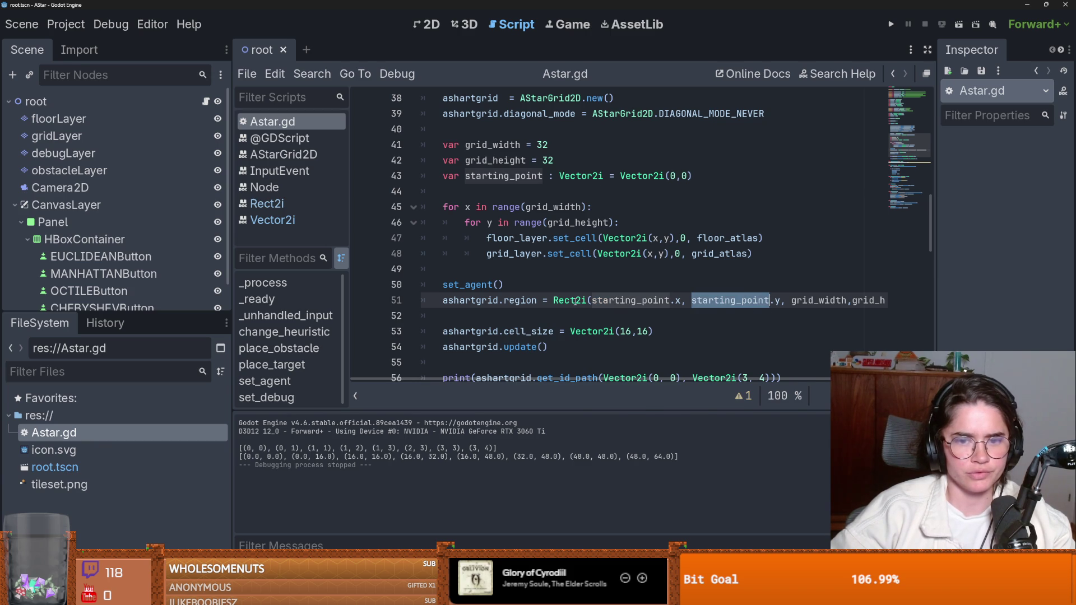
scroll(751, 286, right, 1)
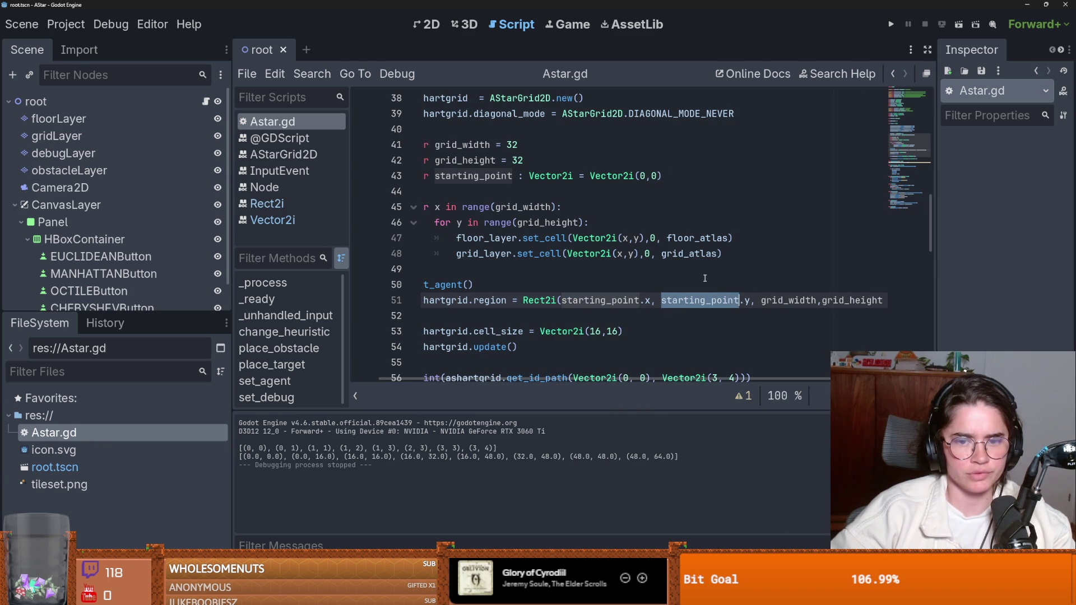
double_click(788, 300)
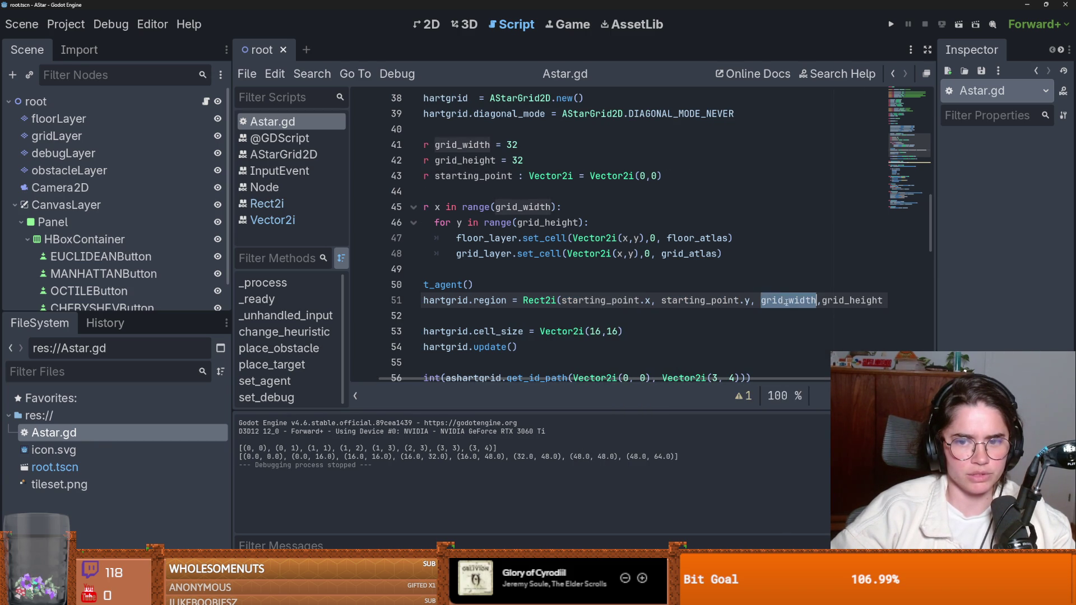
double_click(852, 300)
double_click(608, 300)
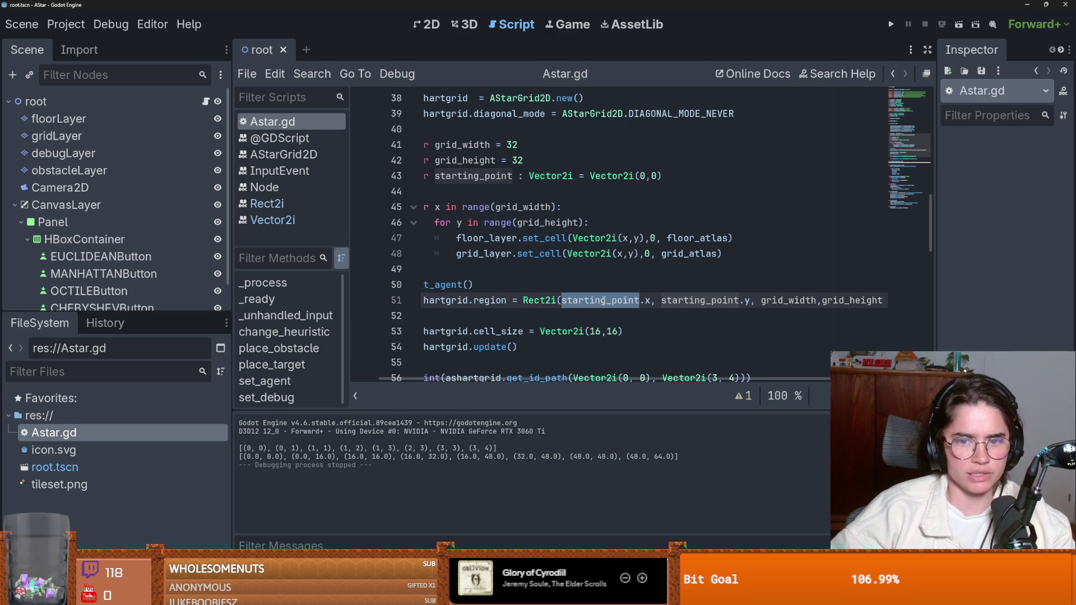
double_click(701, 300)
click(775, 301)
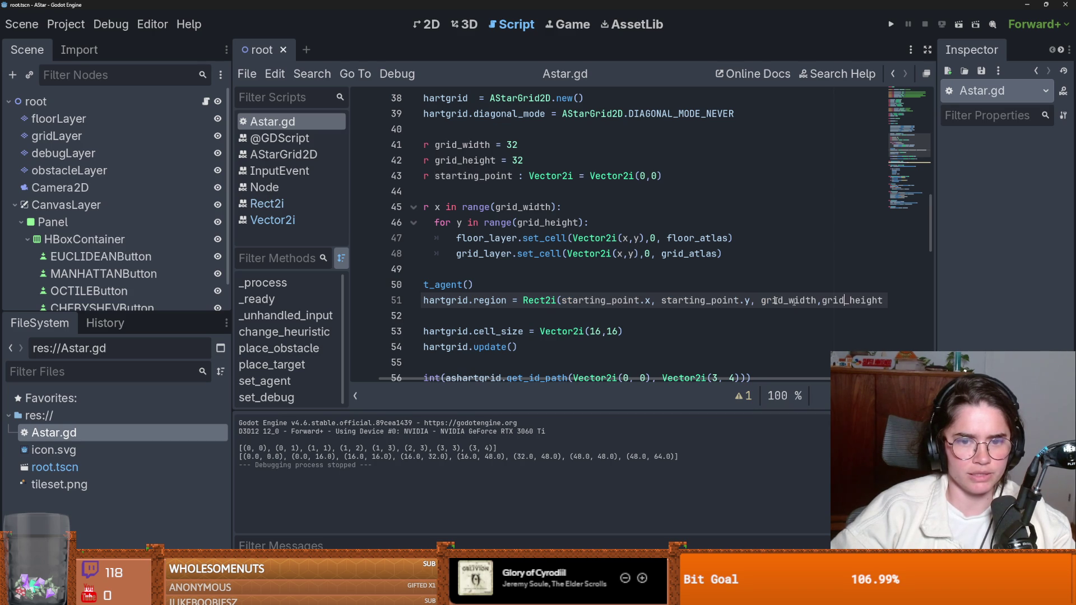
scroll(529, 241, down, 2)
double_click(528, 238)
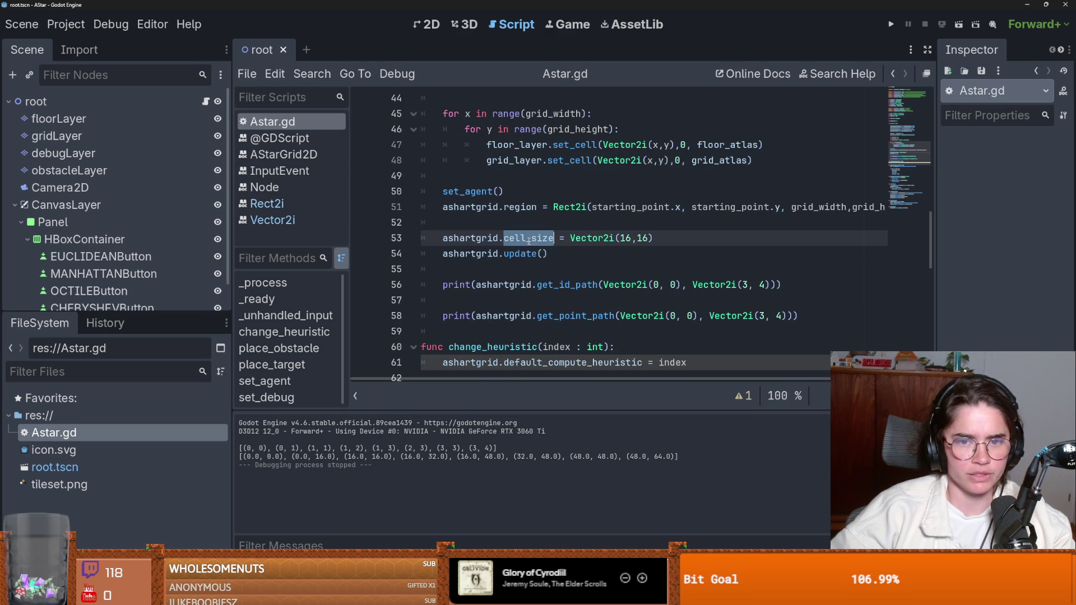
drag(570, 238, 652, 239)
scroll(616, 238, down, 1)
double_click(477, 207)
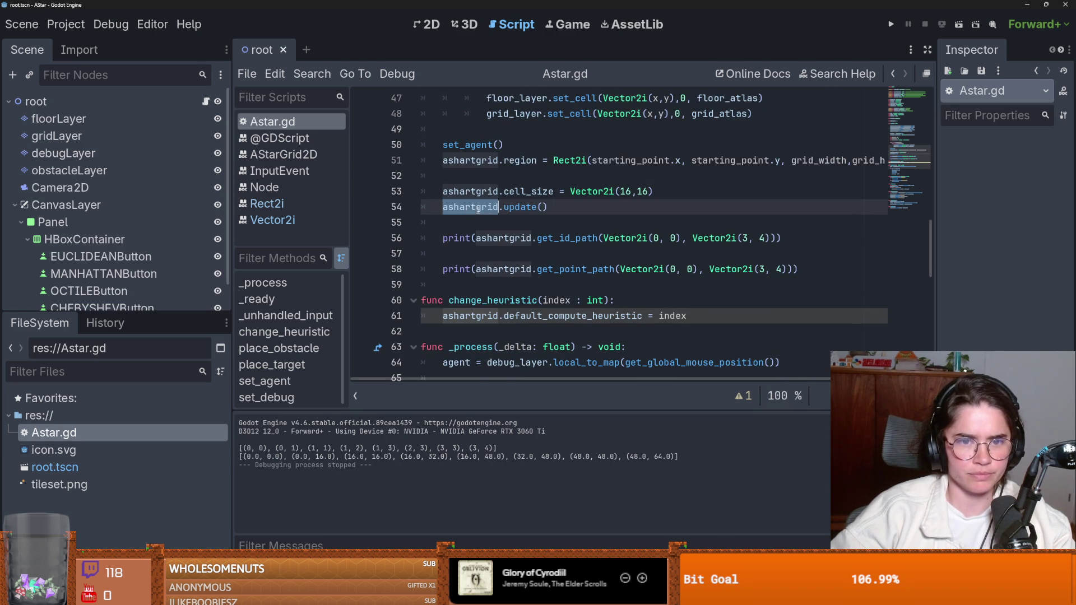
ctrl+click(524, 206)
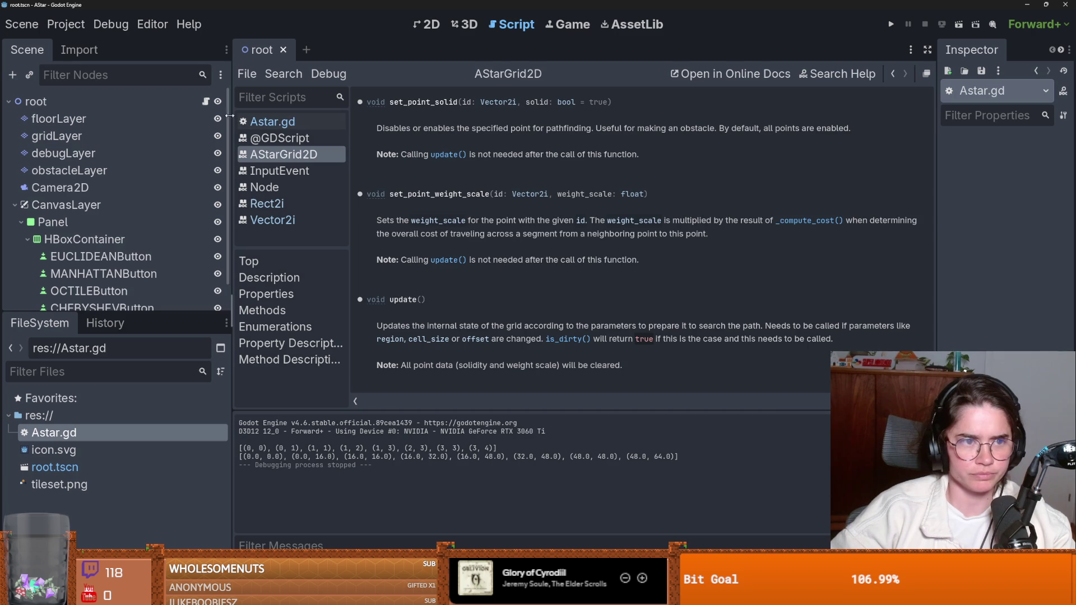
click(893, 73)
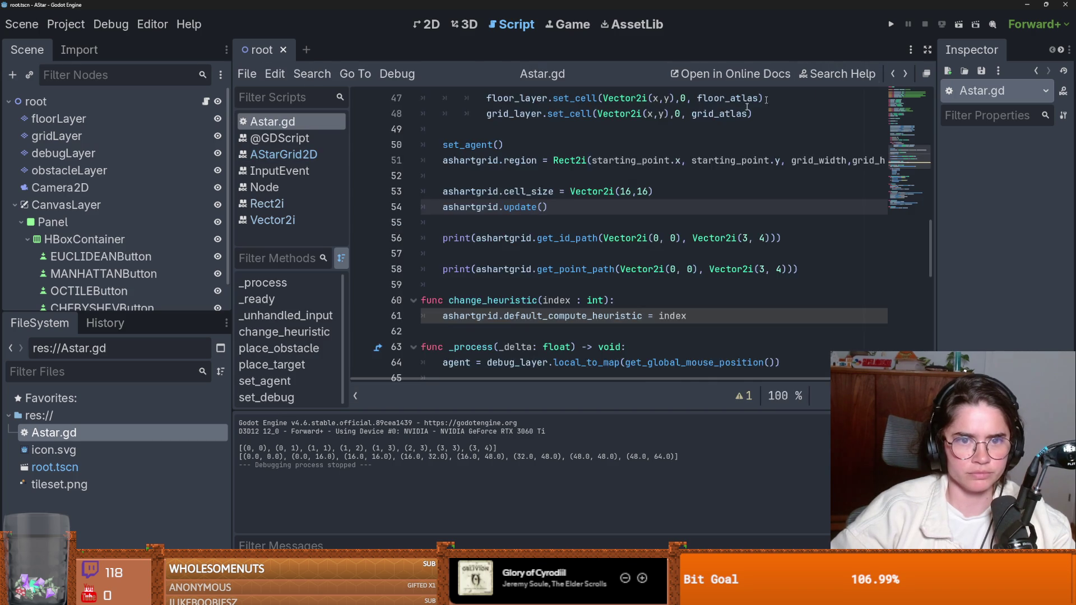
scroll(747, 106, up, 3)
double_click(468, 285)
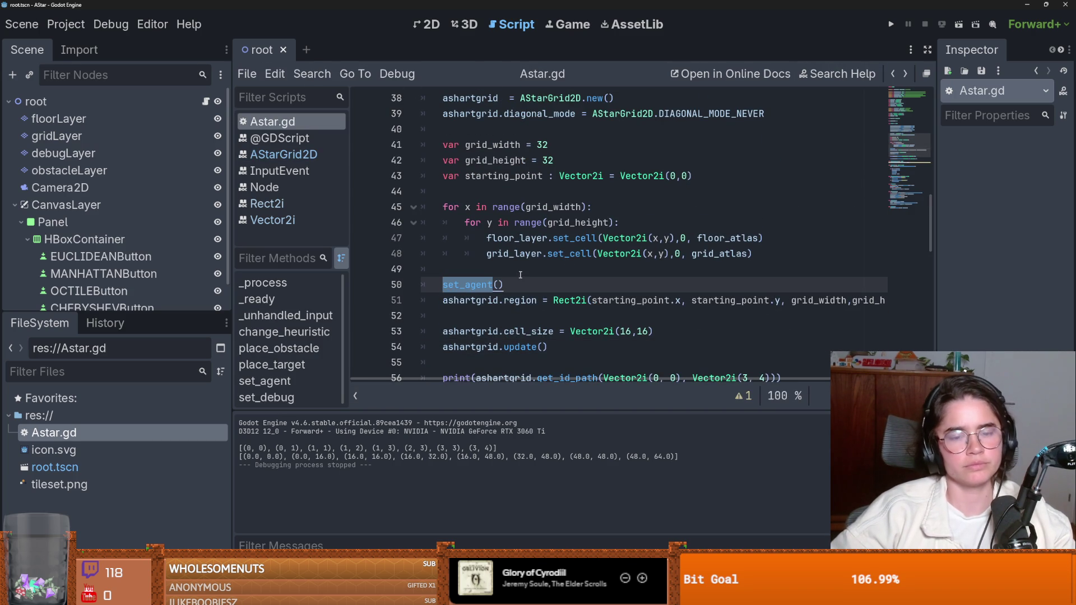
ctrl+click(470, 285)
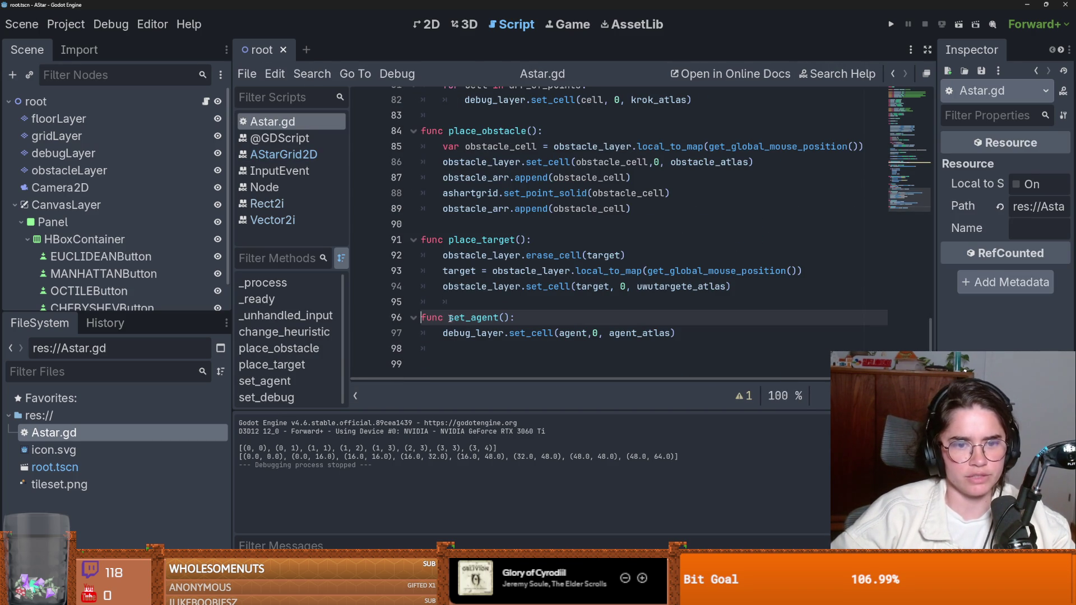
scroll(578, 343, up, 15)
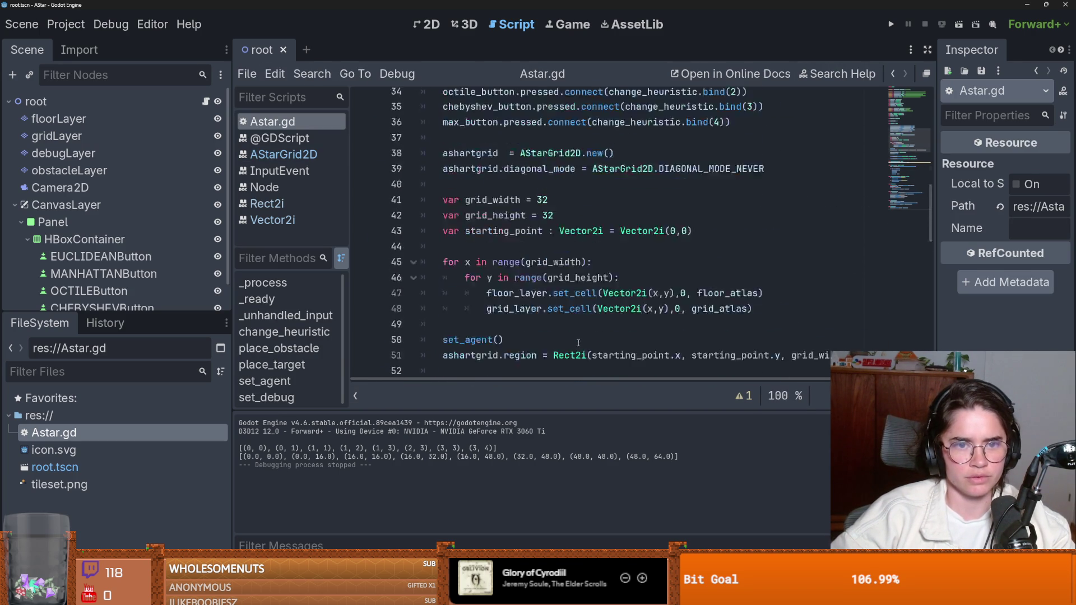
scroll(578, 343, up, 7)
scroll(579, 343, down, 10)
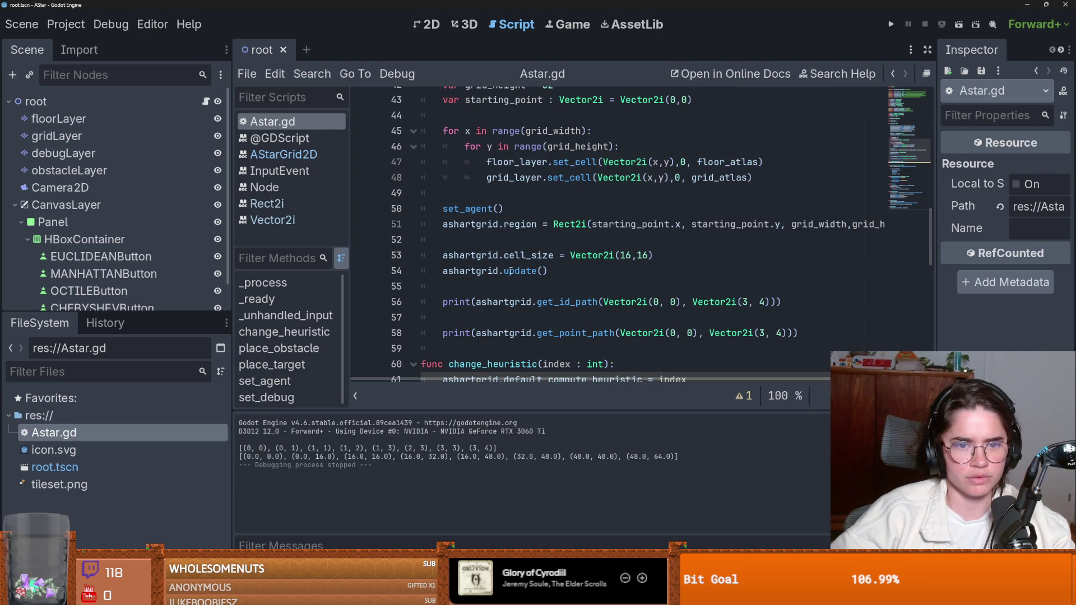
scroll(511, 271, down, 3)
double_click(494, 271)
scroll(526, 262, down, 1)
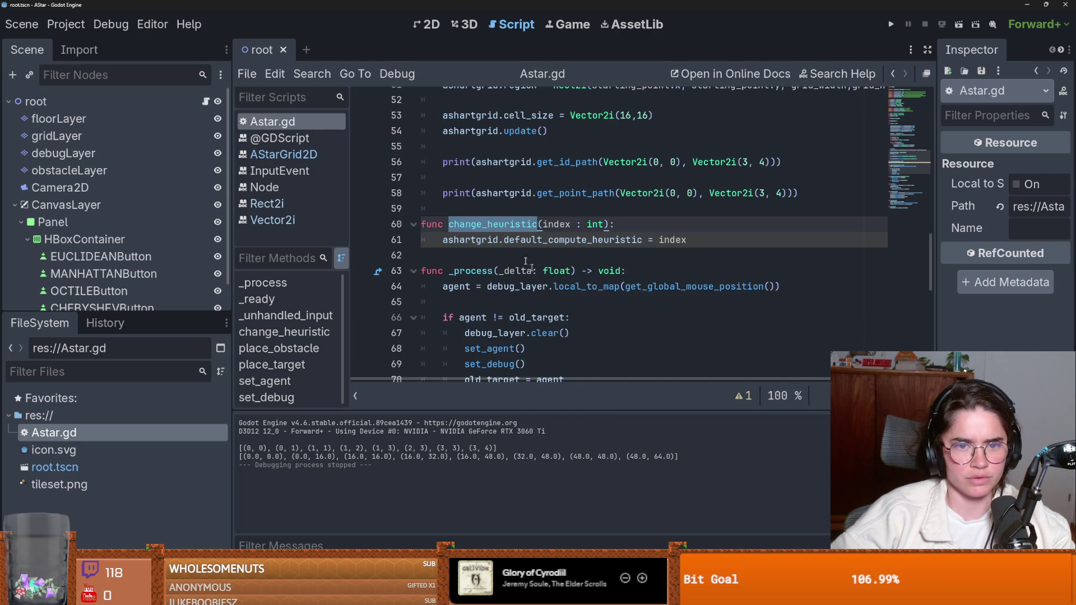
scroll(503, 254, down, 2)
double_click(472, 192)
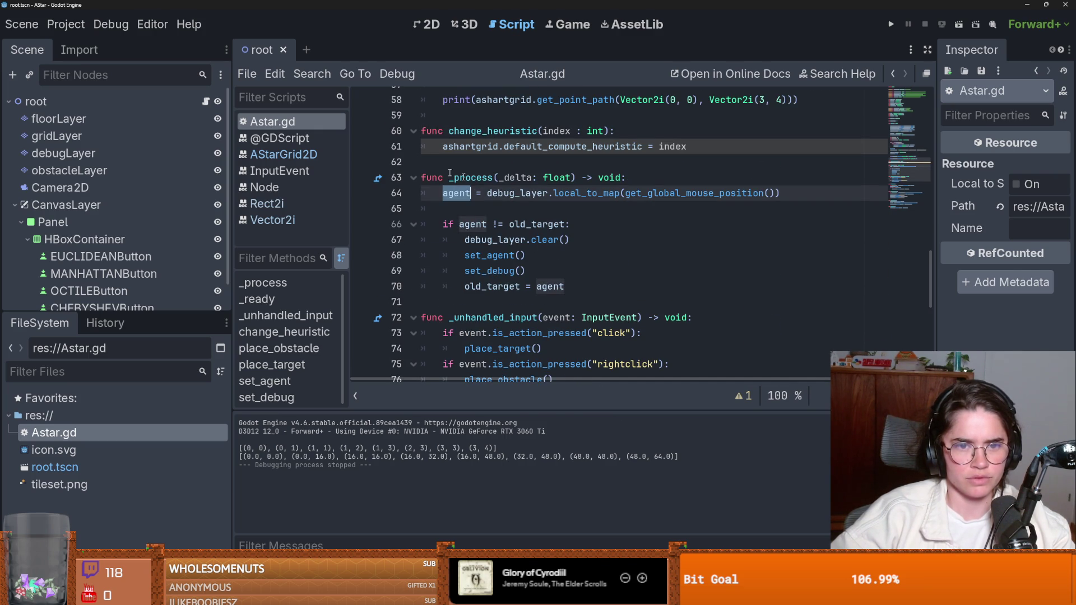
double_click(514, 193)
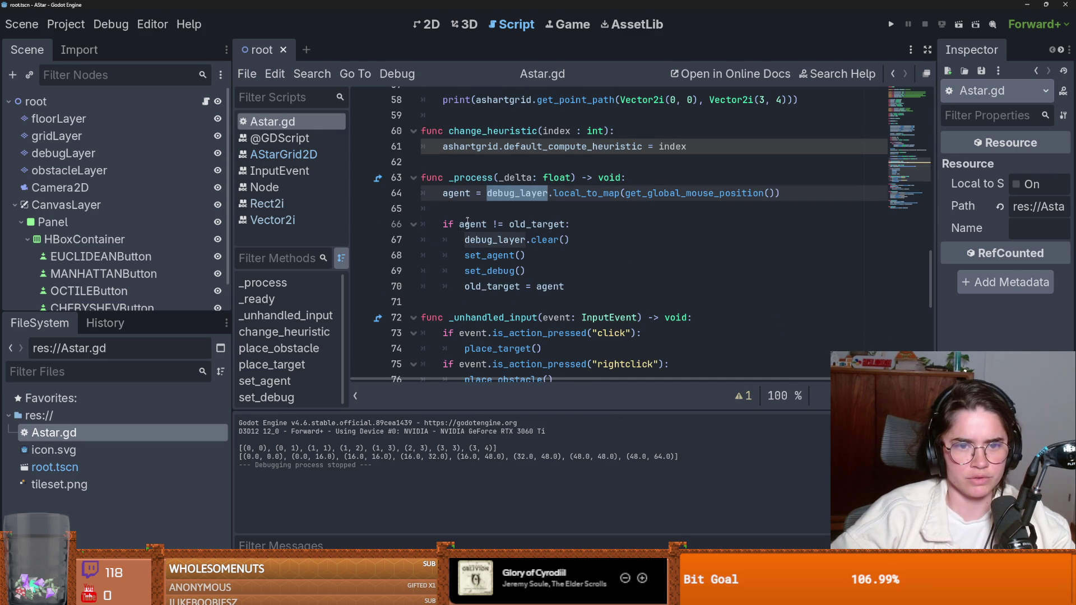
double_click(493, 240)
double_click(489, 255)
double_click(509, 272)
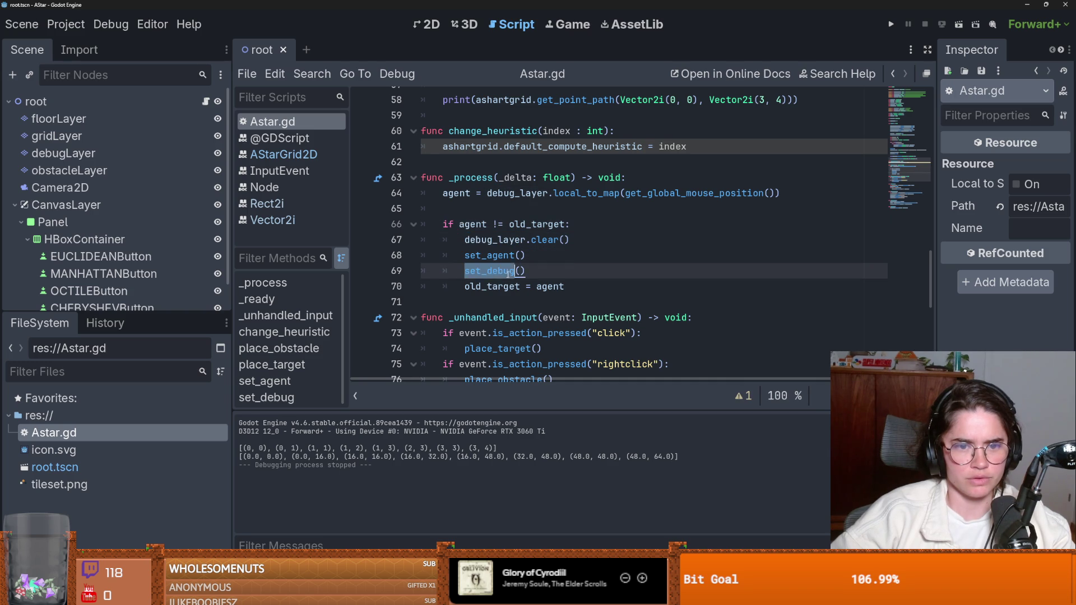
double_click(491, 286)
scroll(526, 247, down, 2)
scroll(525, 248, down, 1)
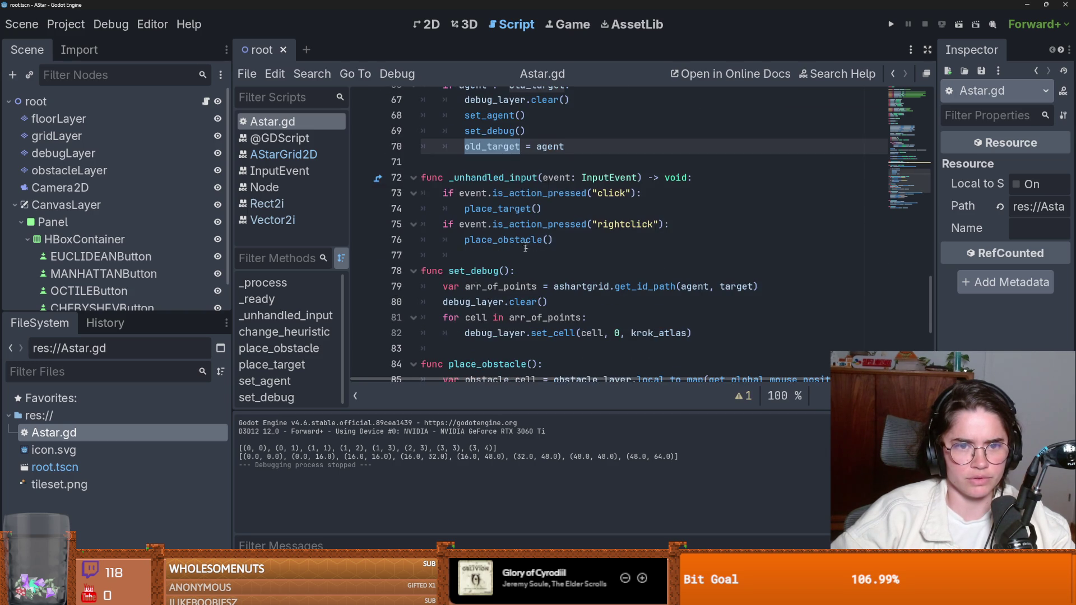
click(529, 197)
click(531, 208)
scroll(532, 251, down, 2)
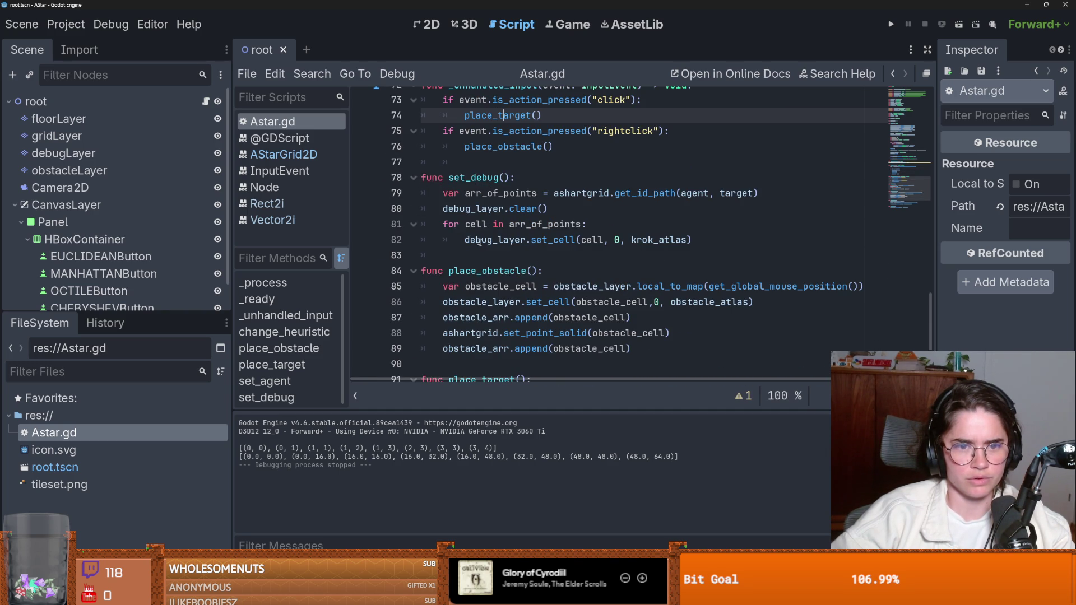
scroll(494, 235, up, 1)
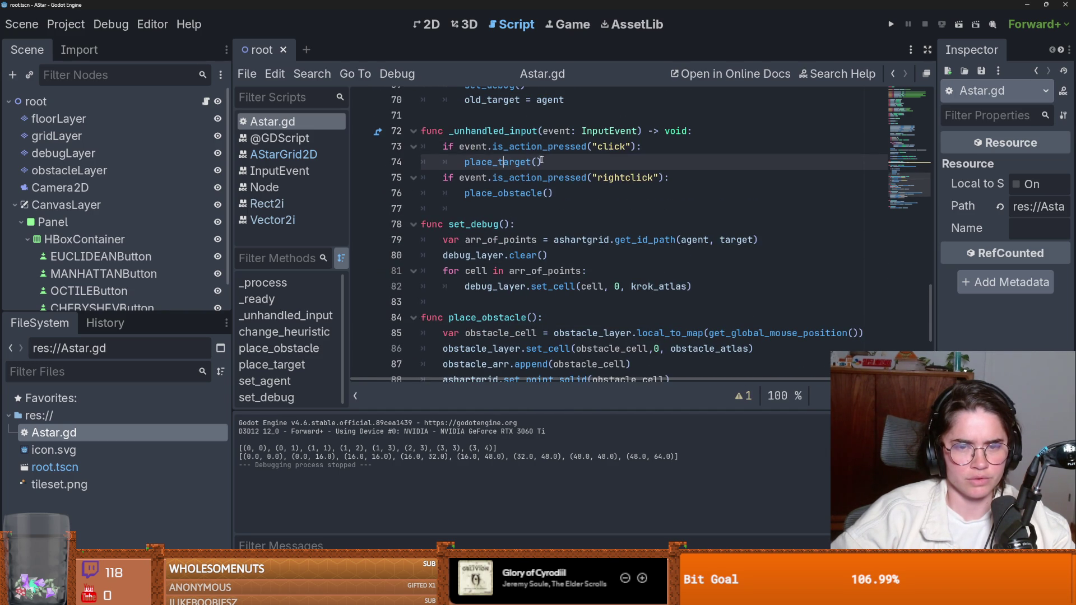
ctrl+click(504, 162)
click(464, 256)
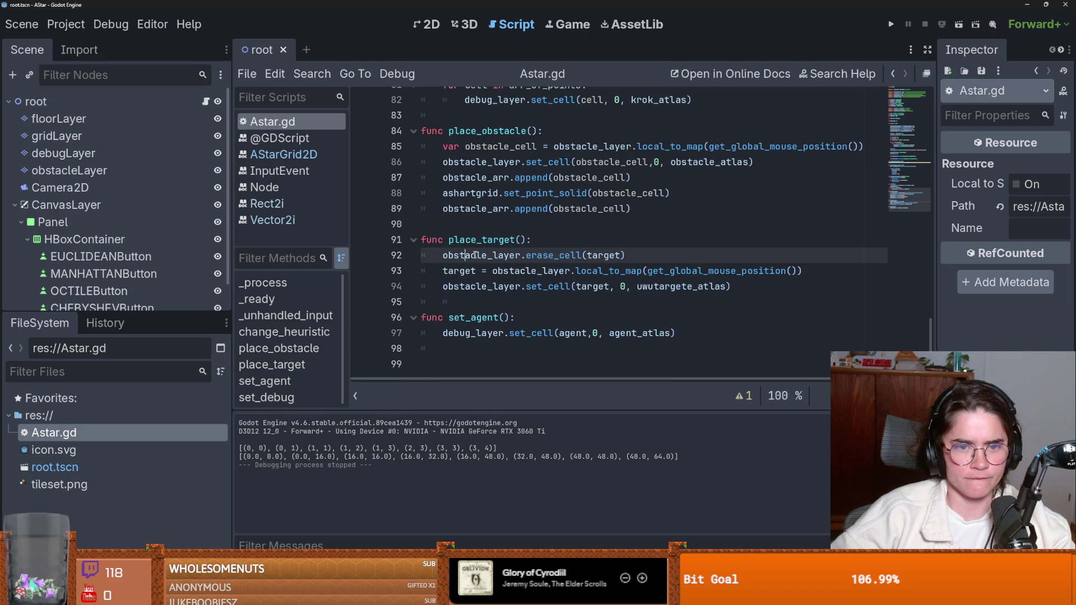
double_click(481, 240)
double_click(464, 256)
click(483, 239)
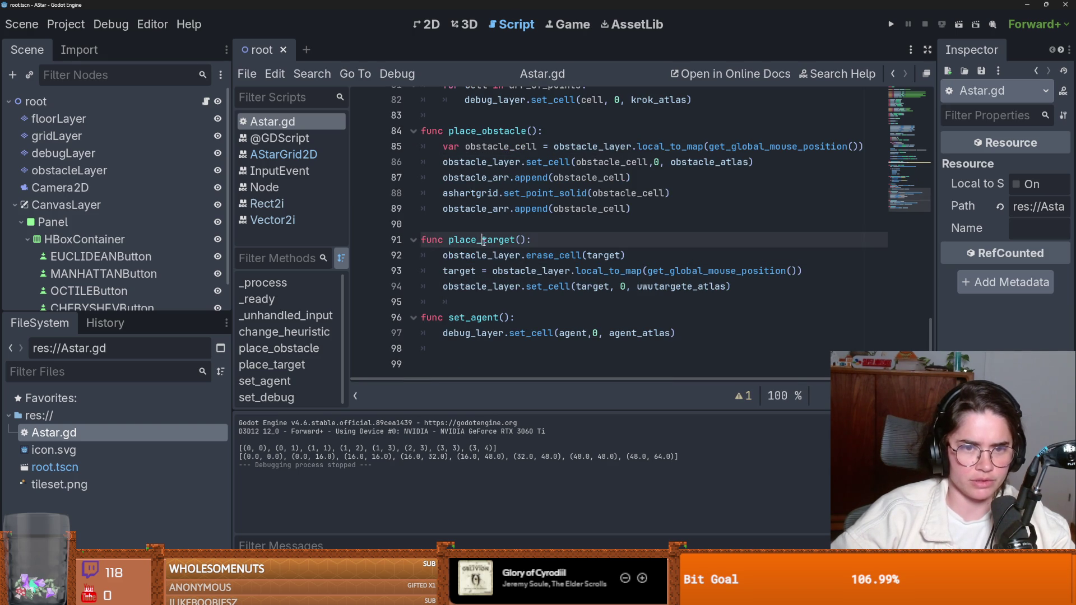
double_click(465, 255)
double_click(552, 256)
double_click(590, 256)
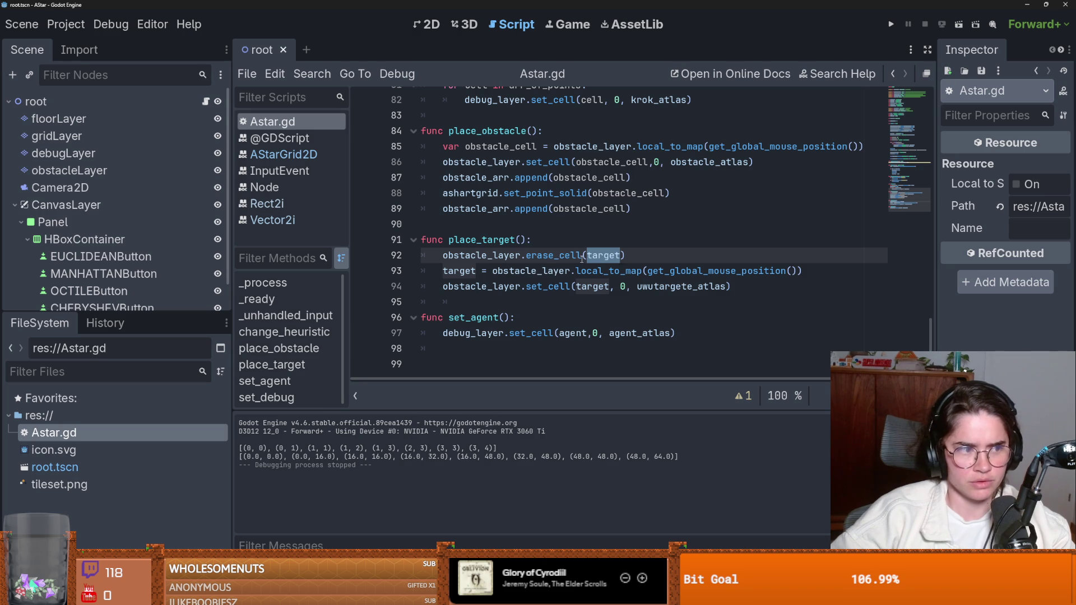
click(461, 272)
double_click(461, 271)
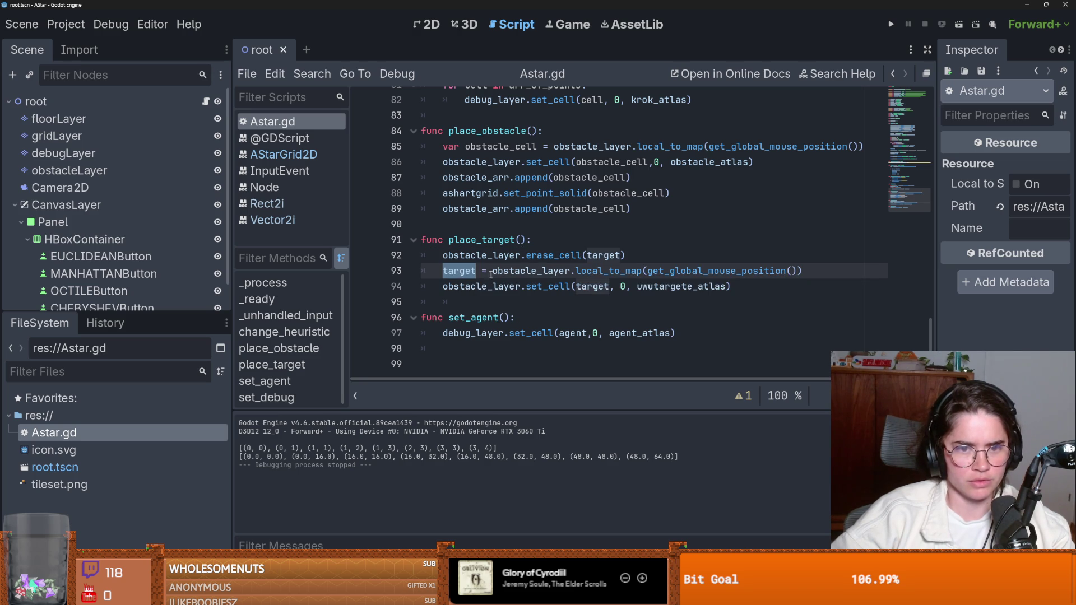
double_click(510, 272)
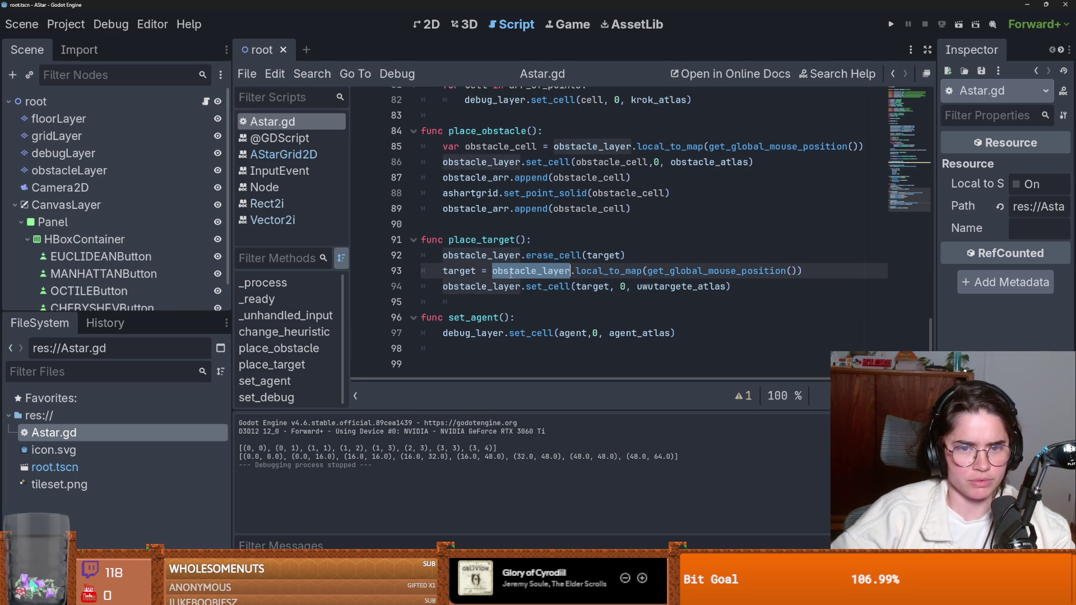
double_click(592, 272)
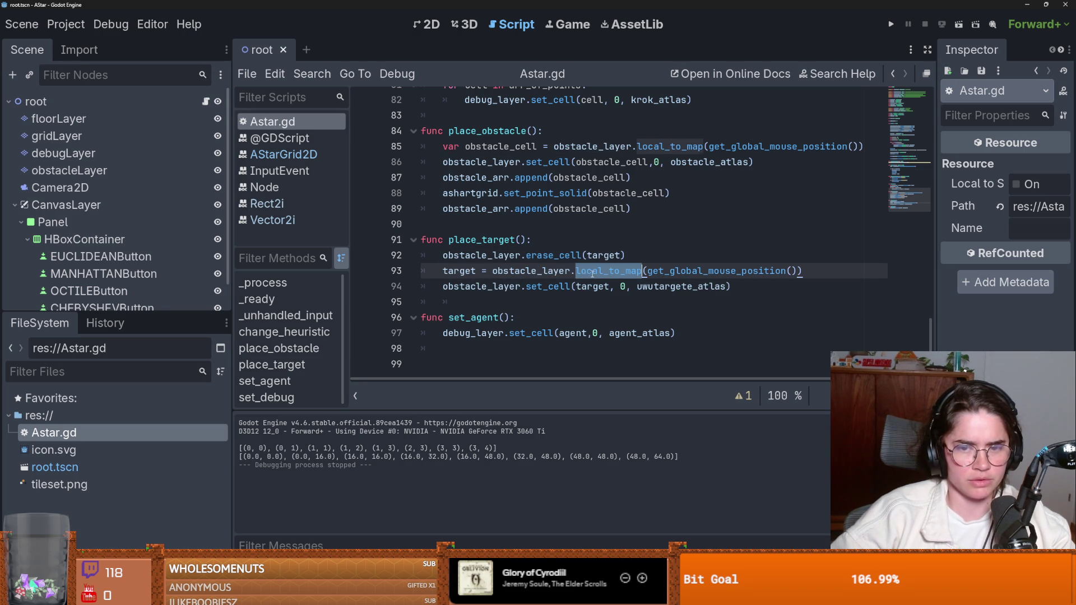
double_click(461, 271)
double_click(460, 256)
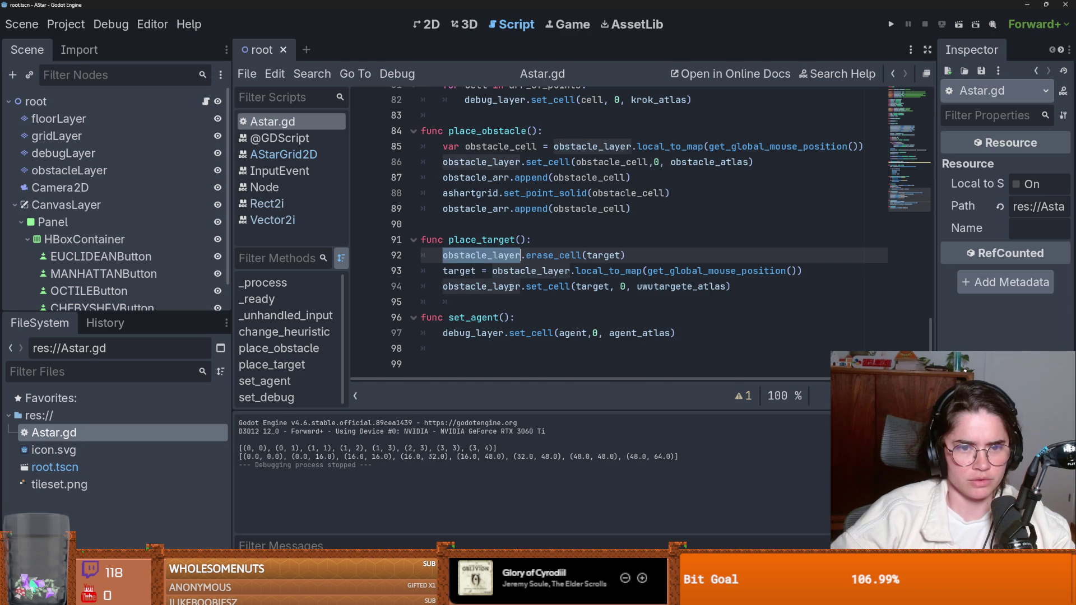
scroll(510, 287, up, 3)
scroll(538, 292, up, 1)
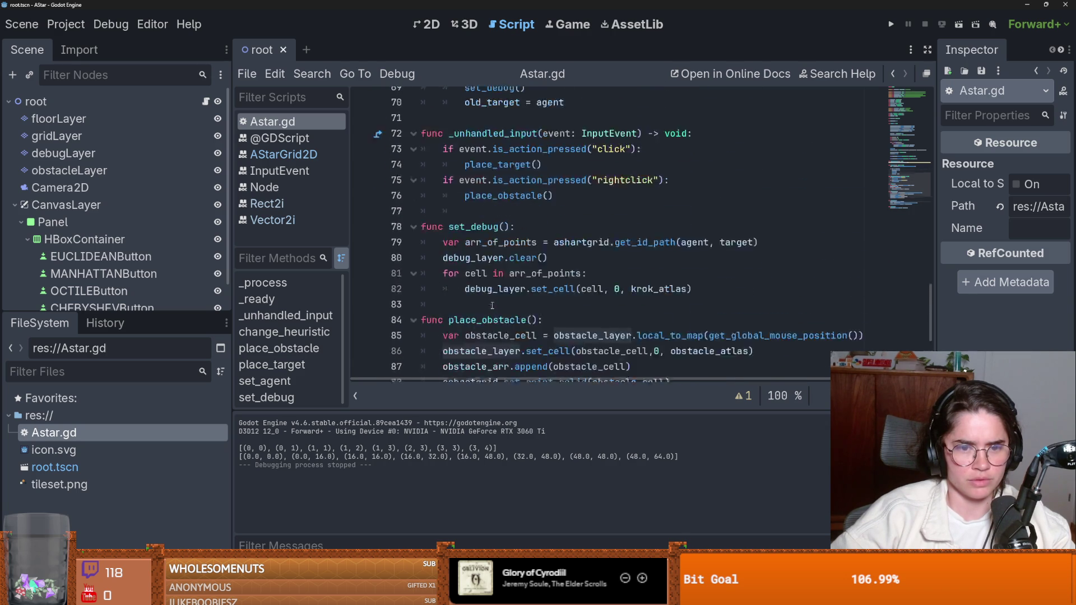
scroll(522, 269, down, 2)
double_click(493, 224)
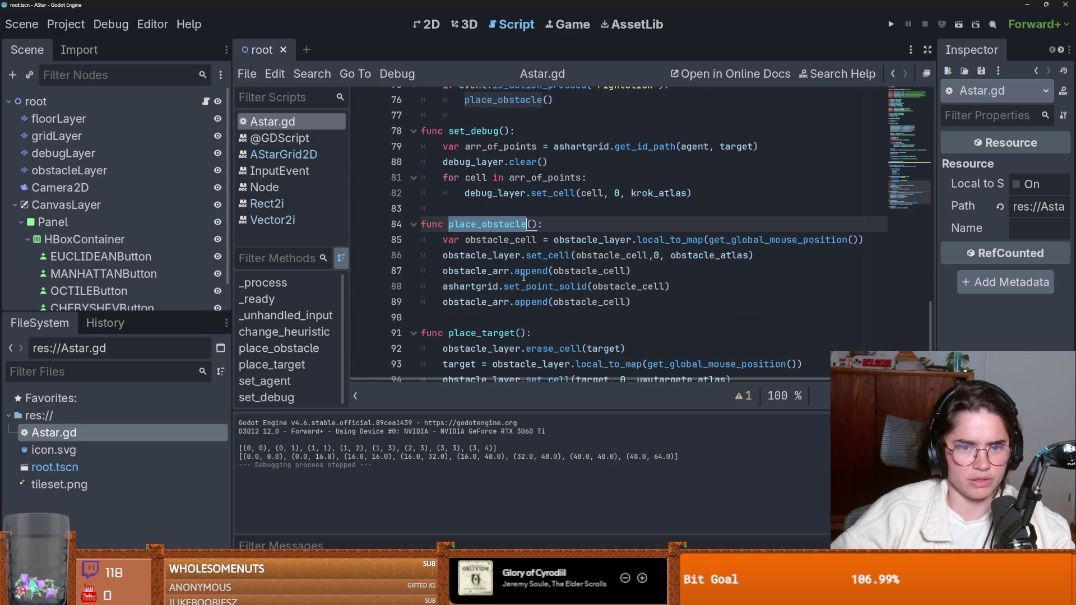
double_click(476, 271)
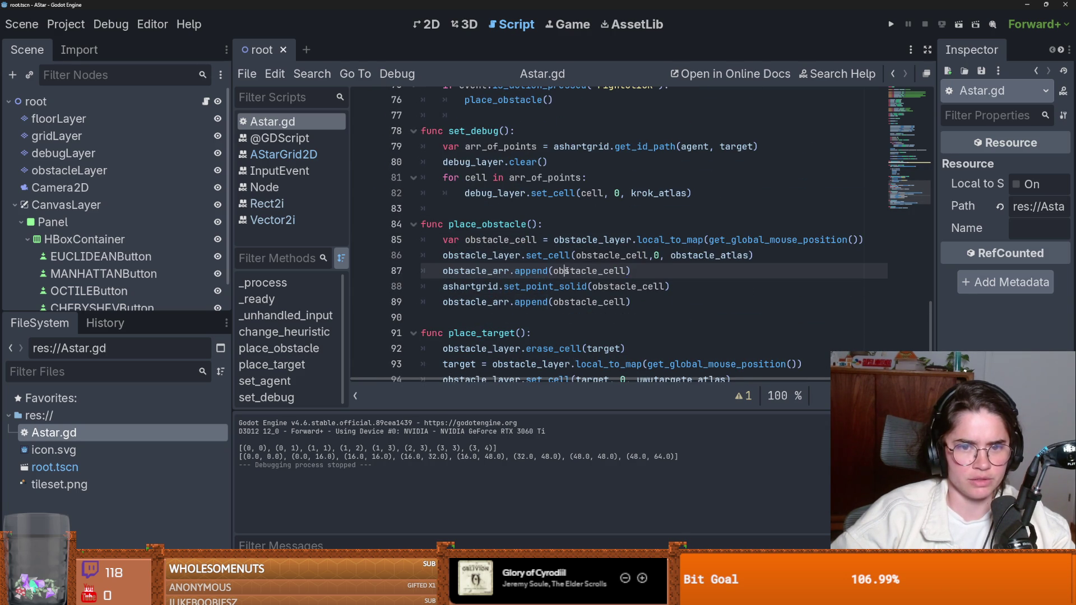
click(521, 287)
double_click(524, 286)
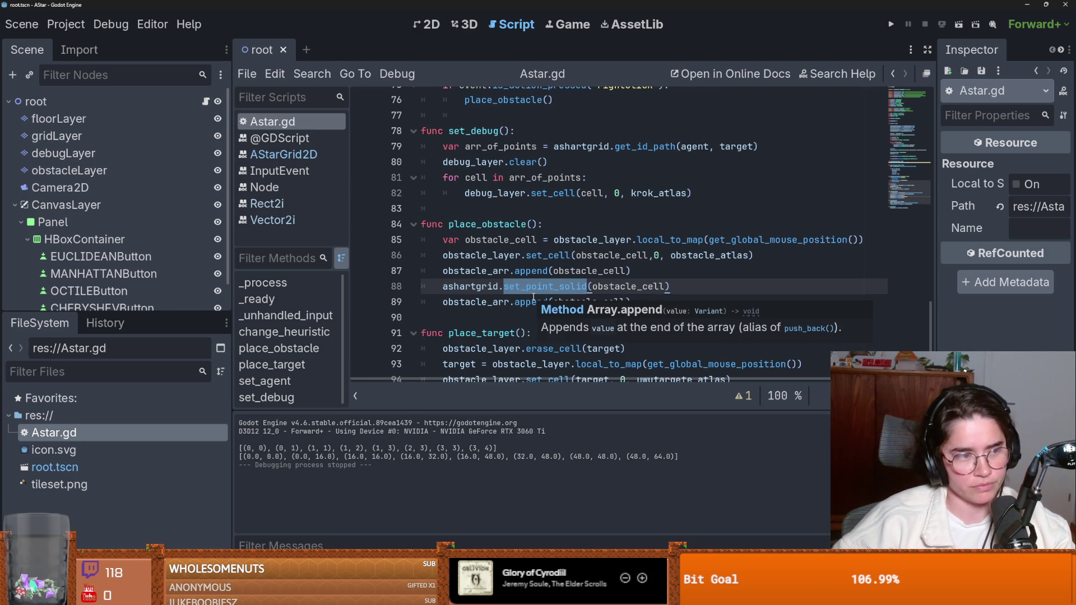
scroll(543, 277, up, 9)
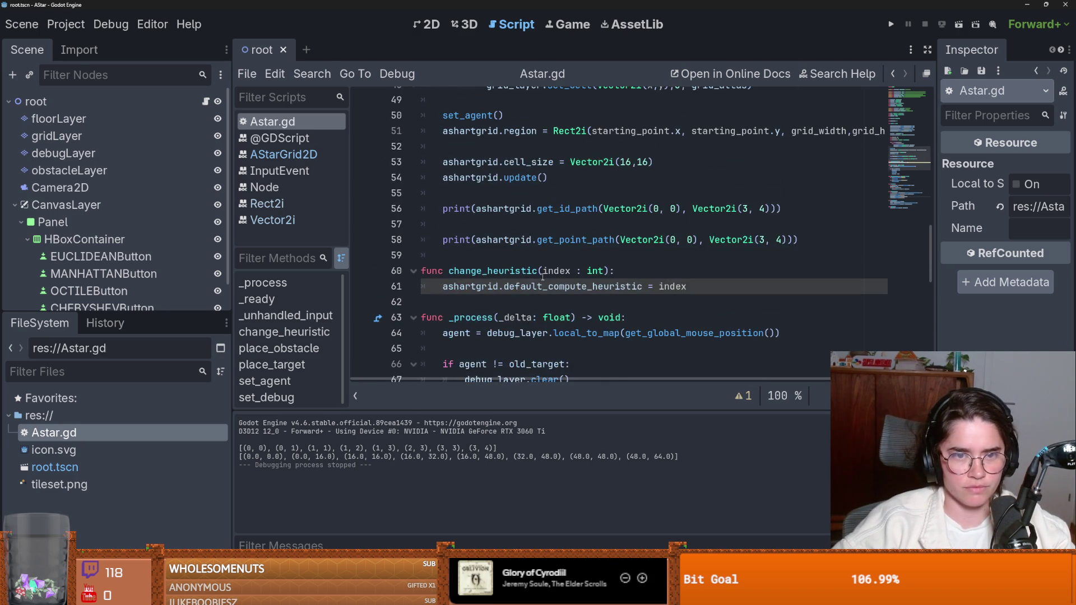
scroll(543, 277, up, 2)
scroll(543, 278, up, 3)
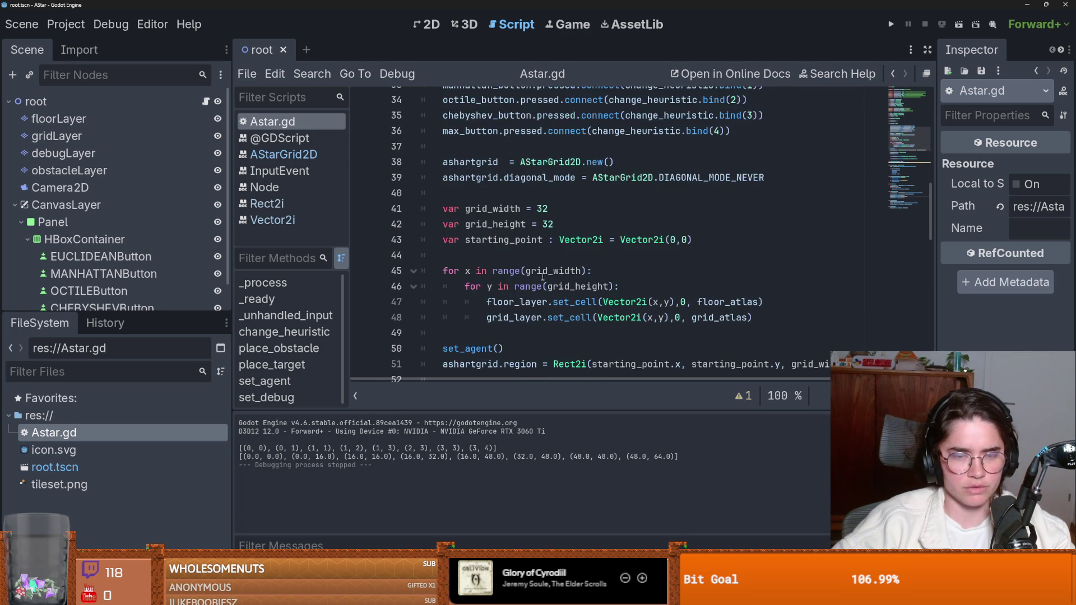
scroll(543, 277, down, 2)
double_click(467, 271)
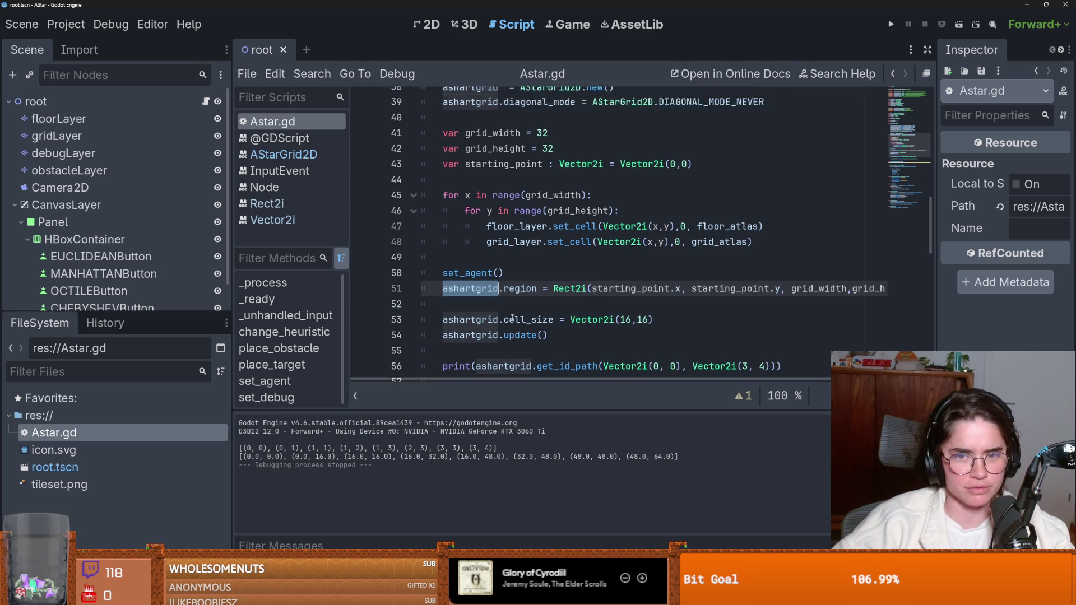
scroll(507, 323, up, 2)
scroll(482, 313, down, 1)
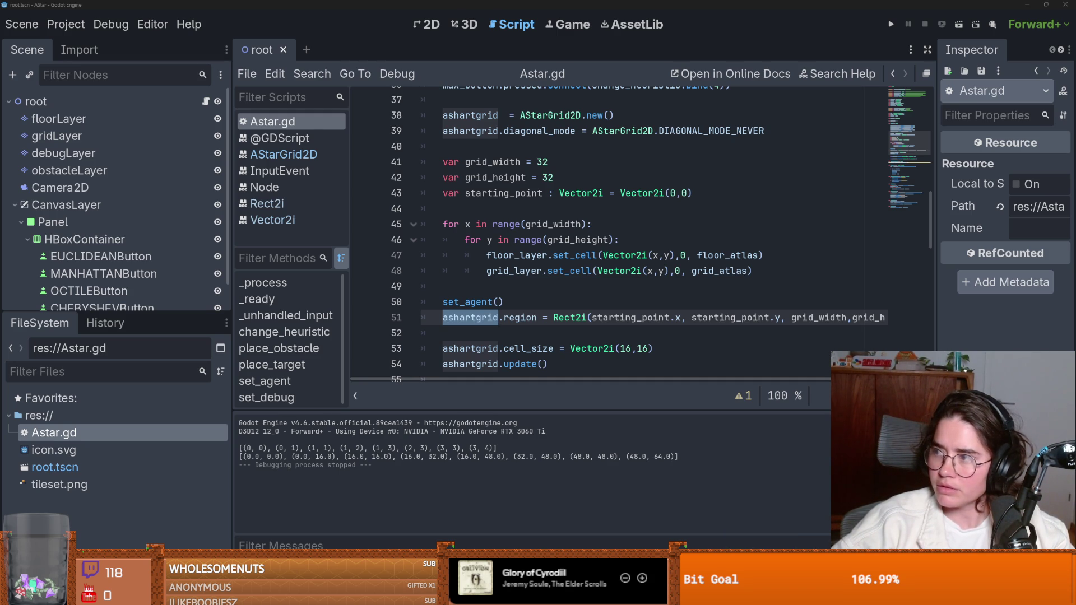
- Add a checklist item about creating an obstacle array to the 18-03-2026 daily note
key(alt+Tab)
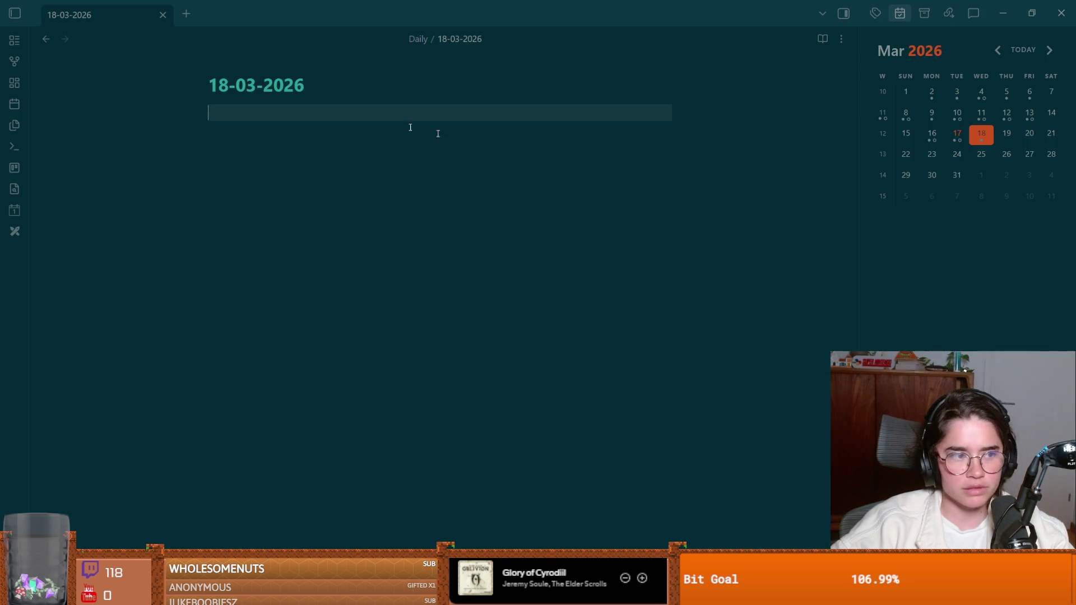
key(ctrl+Return)
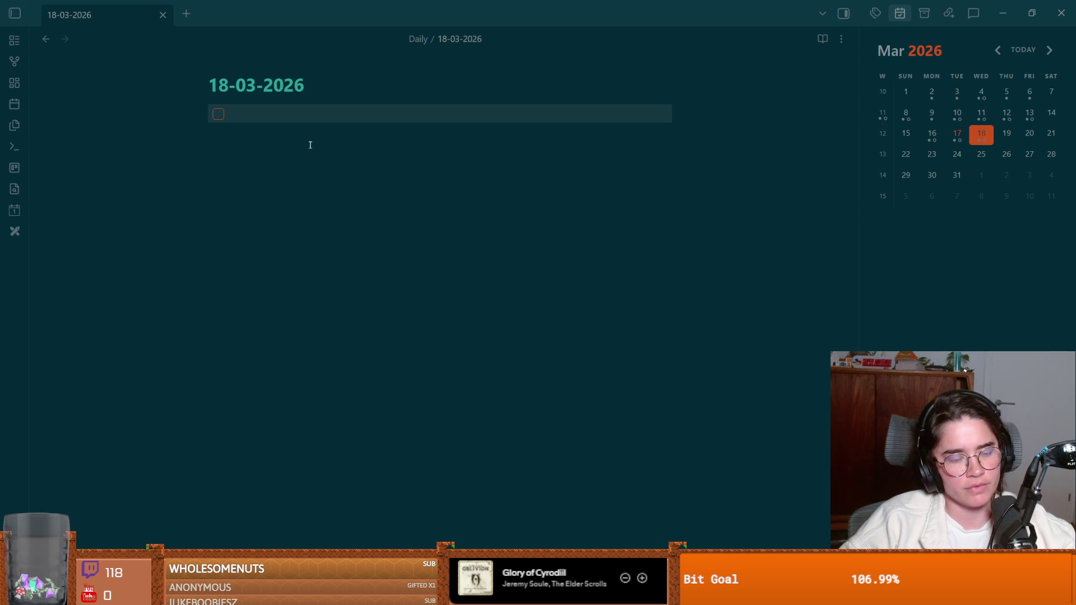
text(create an obstacle arr)
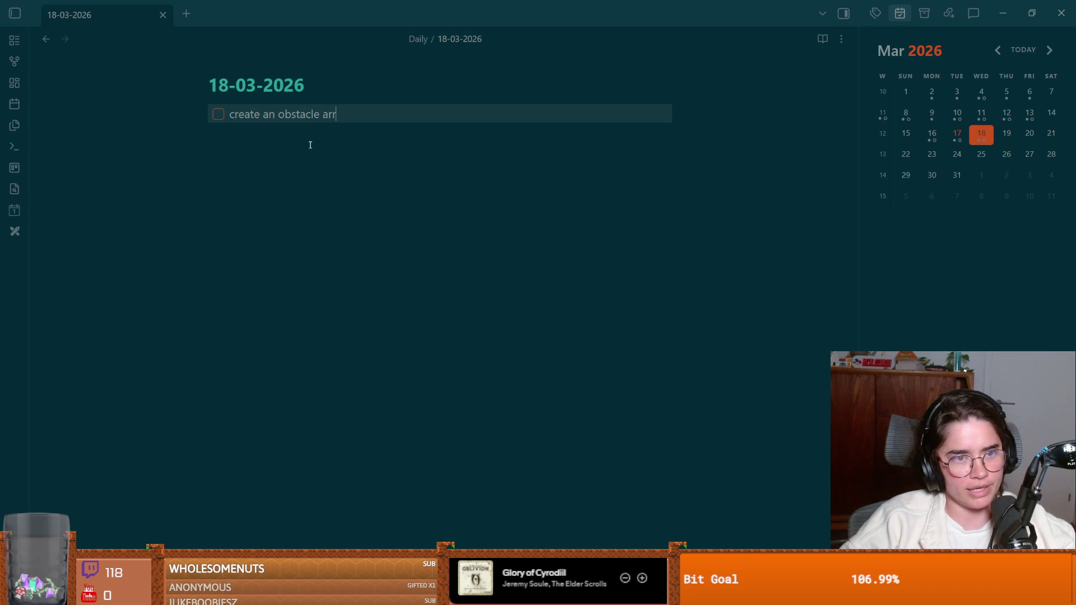
text(ach room)
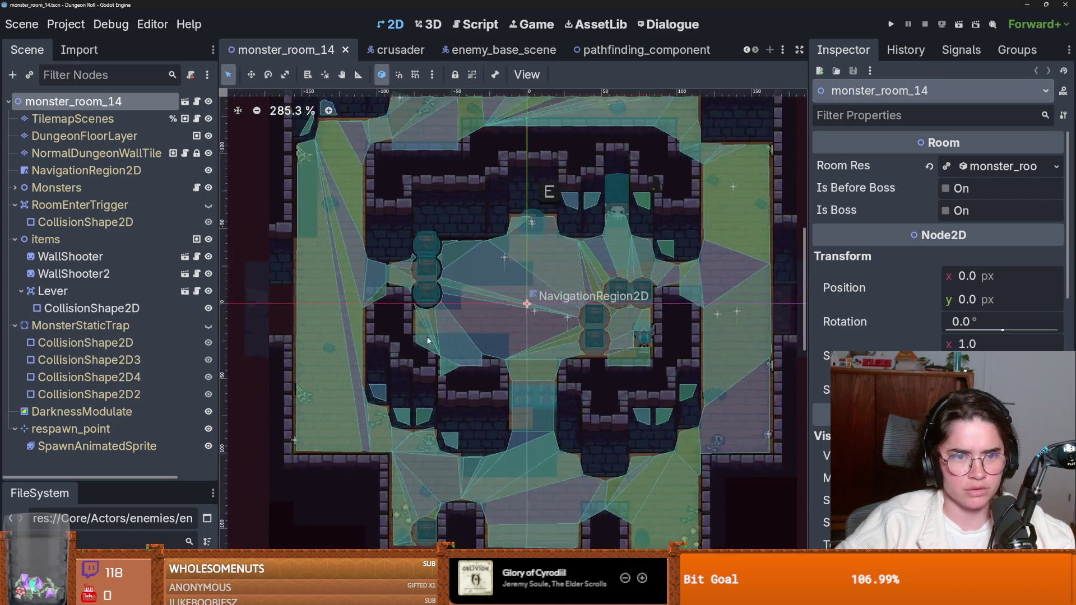
- Open the base room scene inherited by monster_room_14 and begin adding a child under RootRoom2
scroll(428, 340, down, 5)
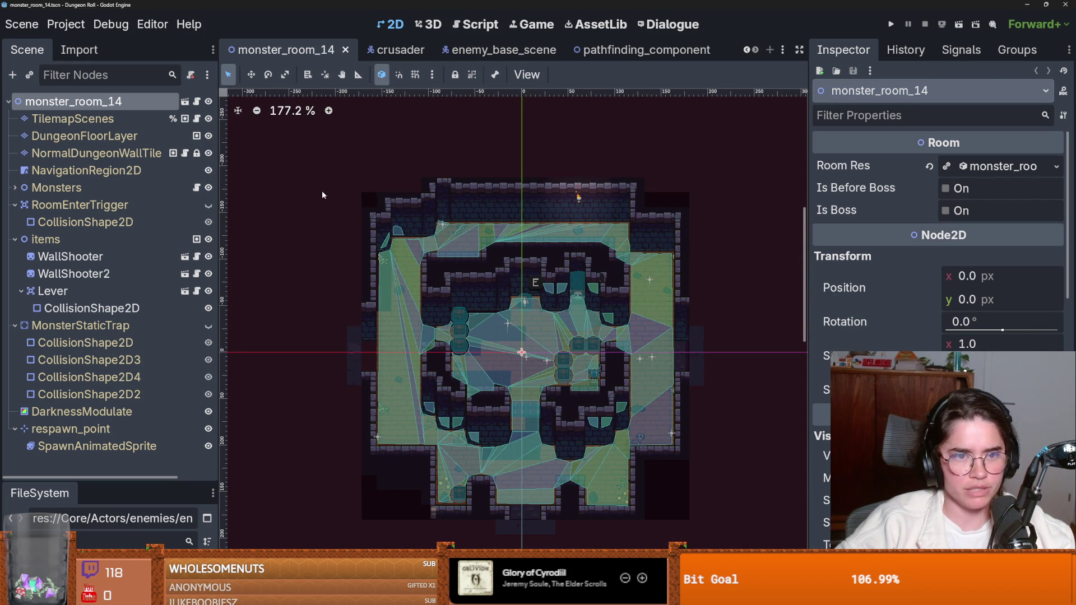
scroll(380, 217, up, 2)
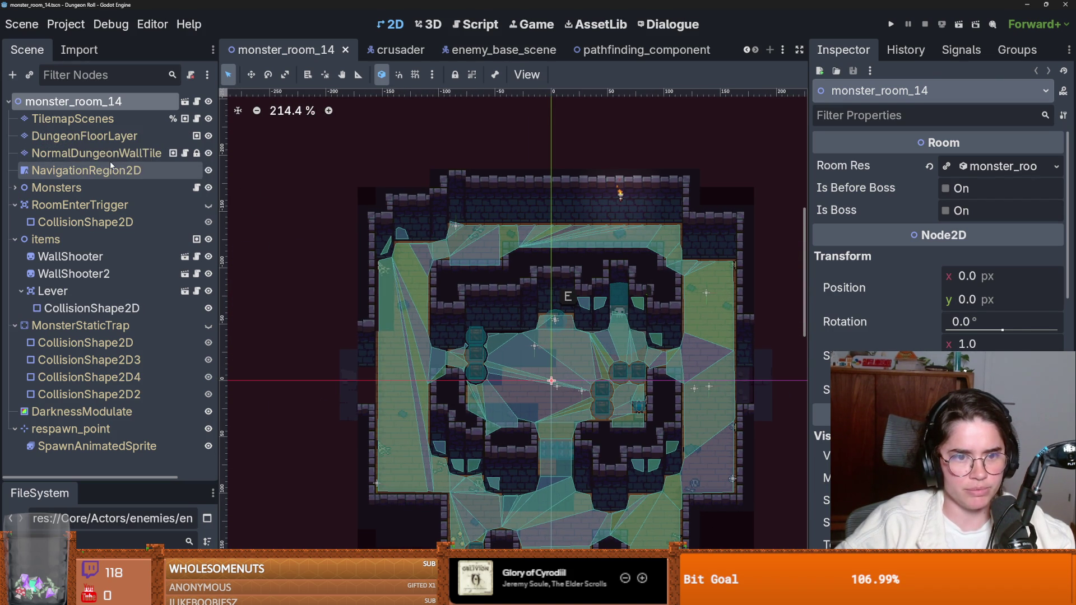
right_click(86, 111)
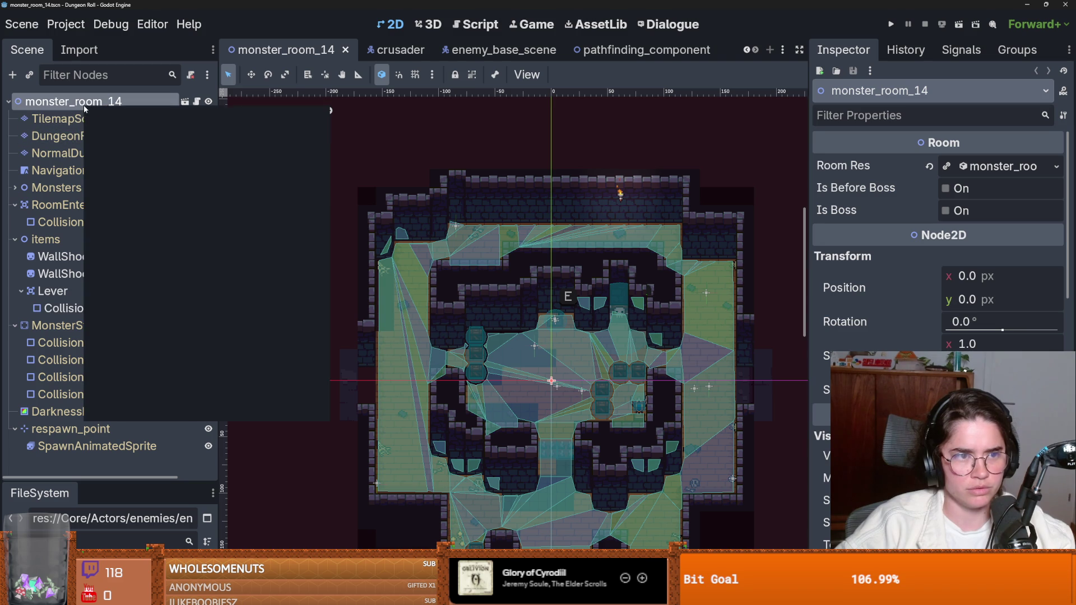
click(143, 349)
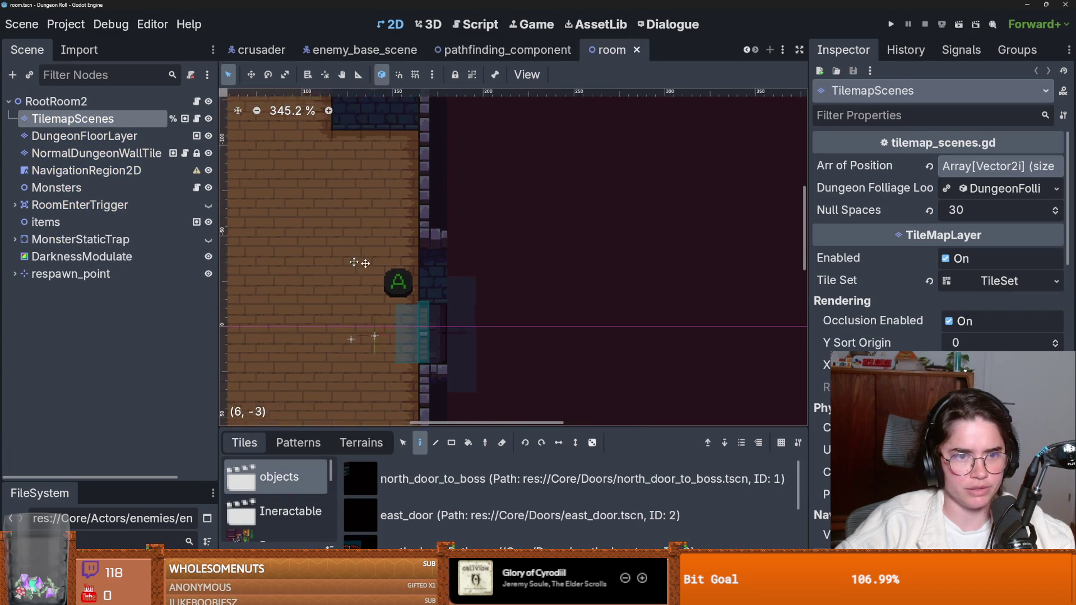
right_click(43, 103)
click(78, 133)
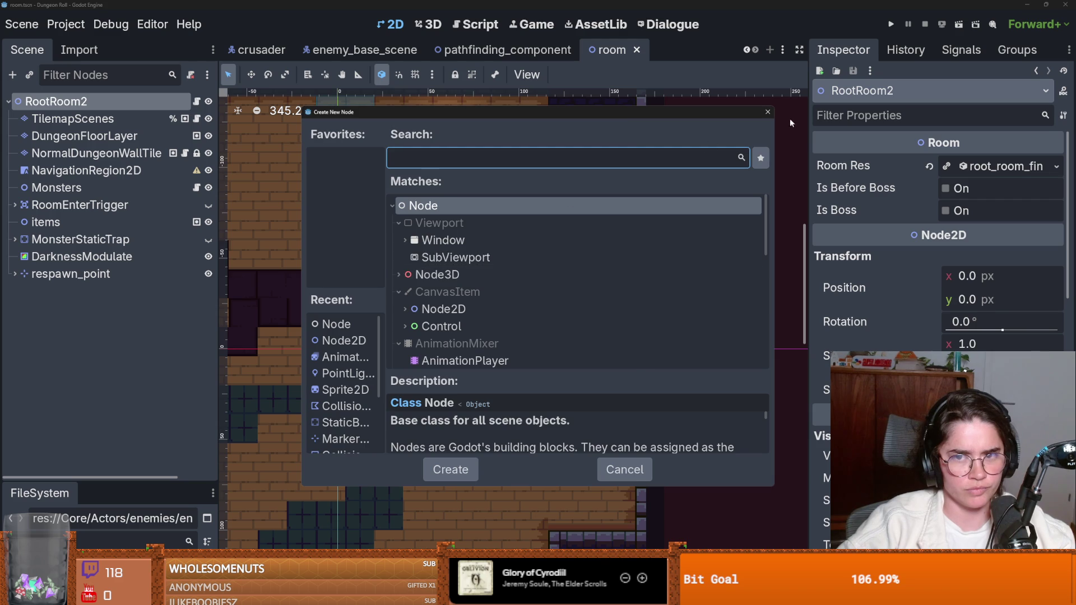
- Add a TileMapLayer node as a child of RootRoom2
click(768, 112)
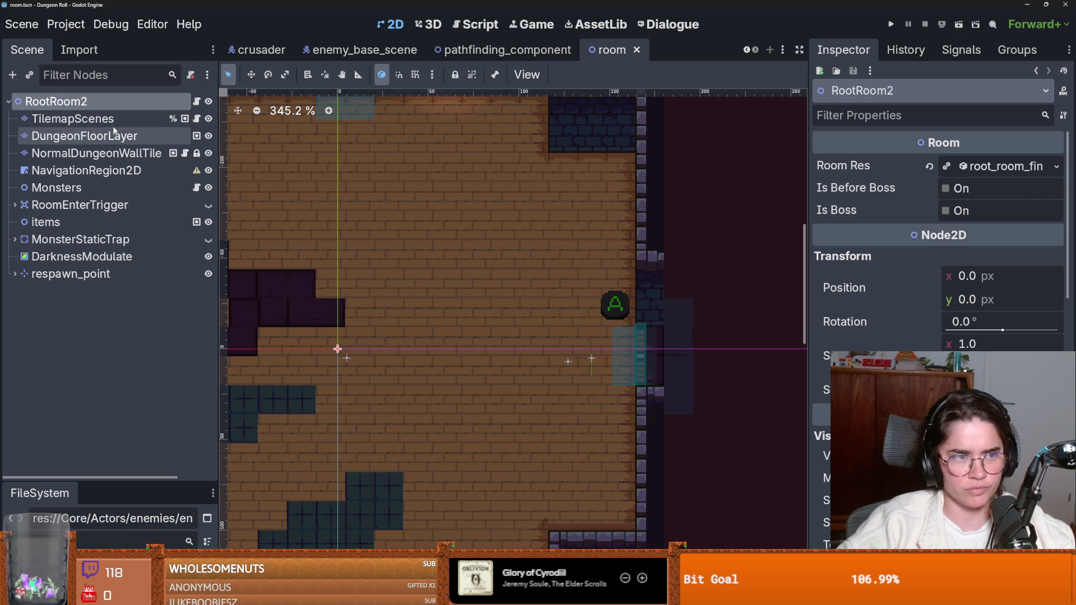
right_click(98, 105)
click(135, 139)
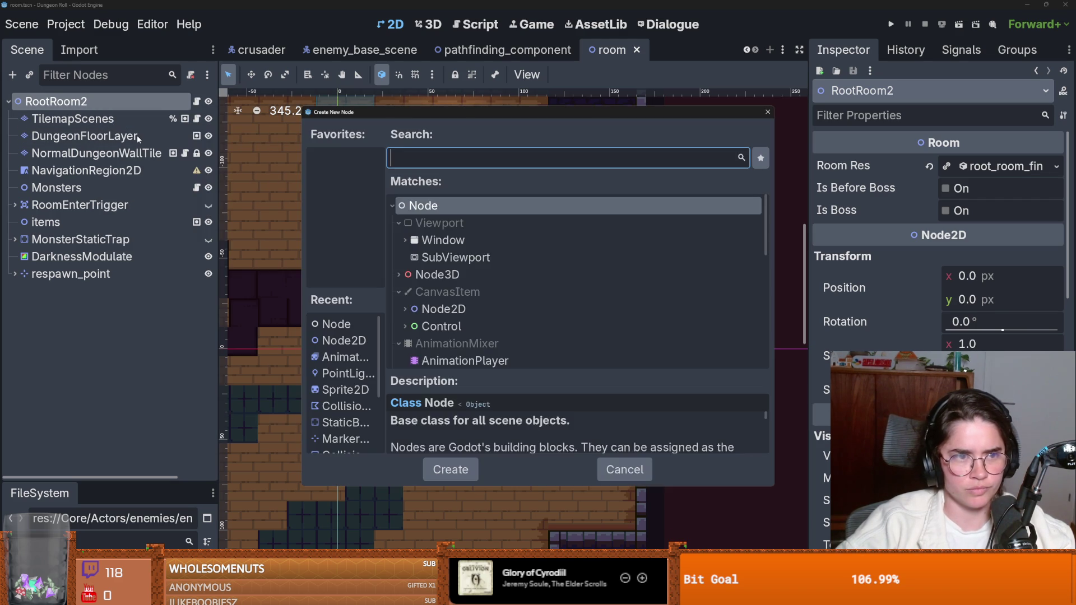
text(tilem)
text(a)
key(Down)
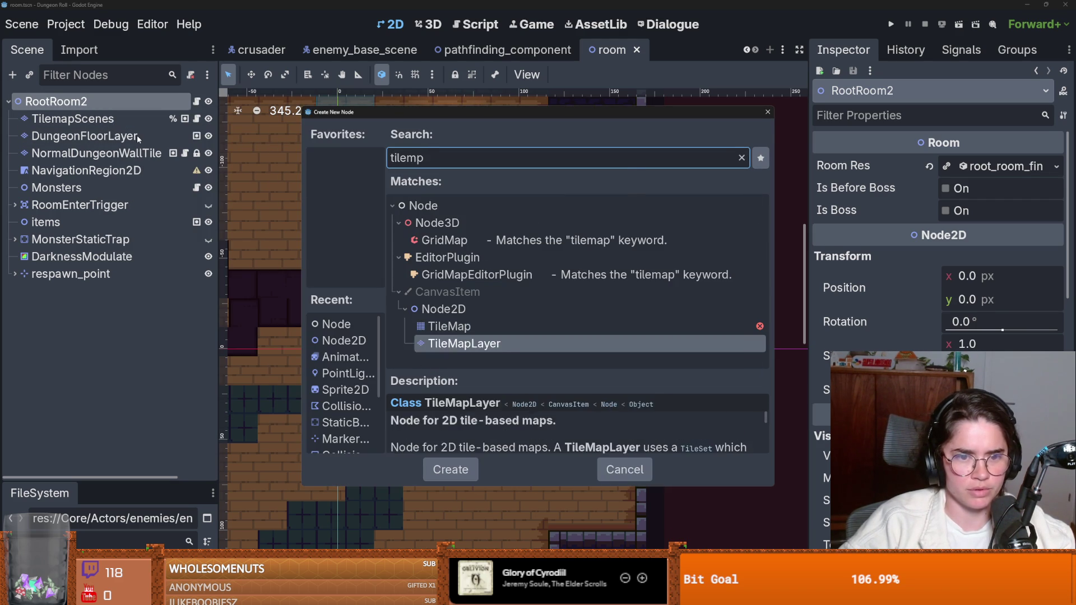
key(Return)
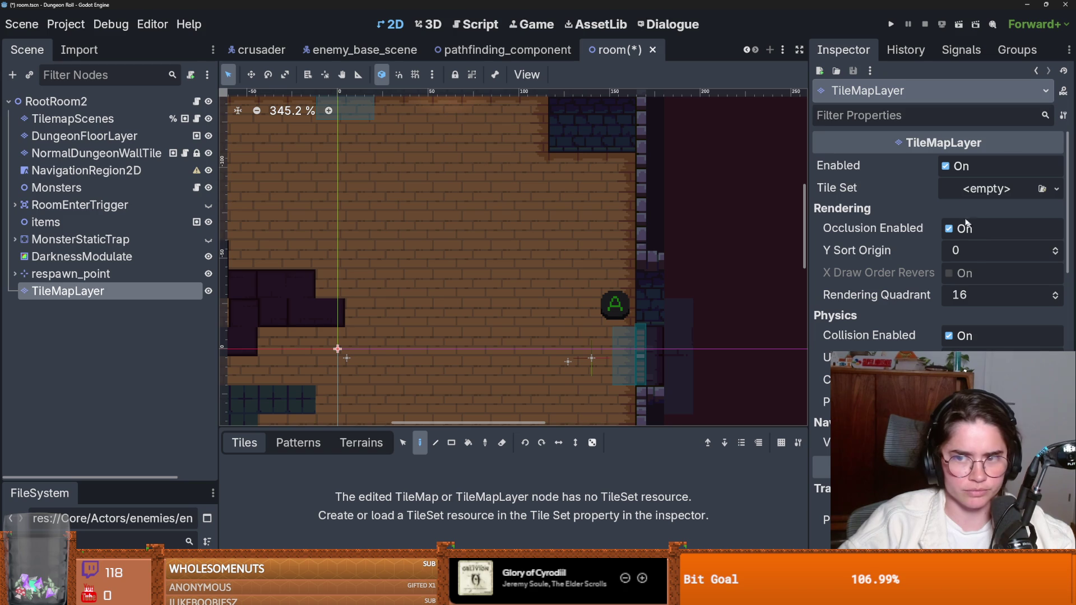
- Assign dungeon_tileset.tres as the new TileMapLayer's tile set
click(1057, 189)
click(998, 248)
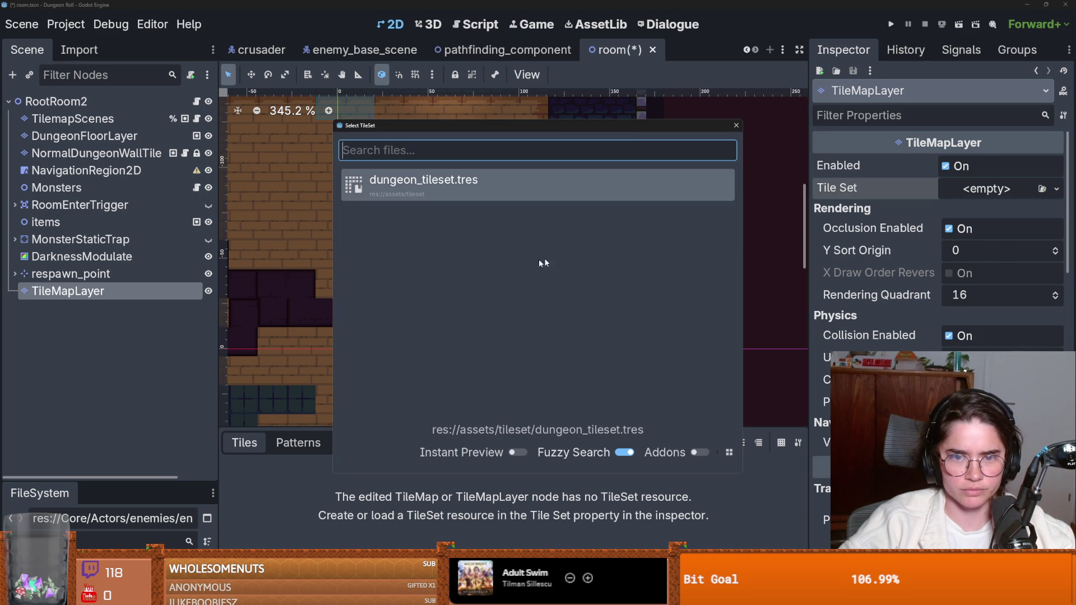
double_click(388, 182)
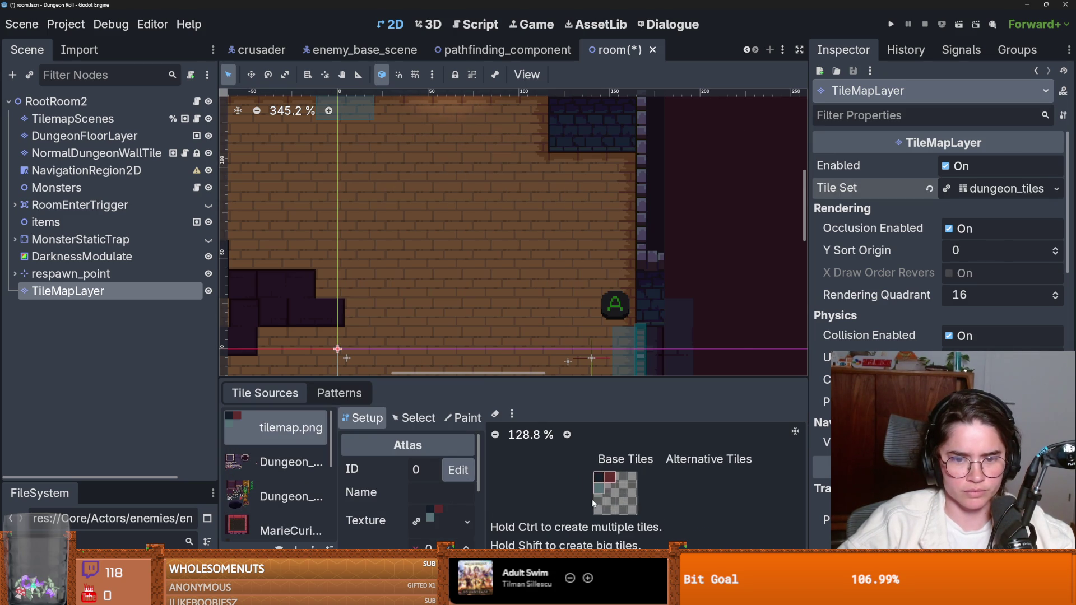
click(463, 418)
click(412, 469)
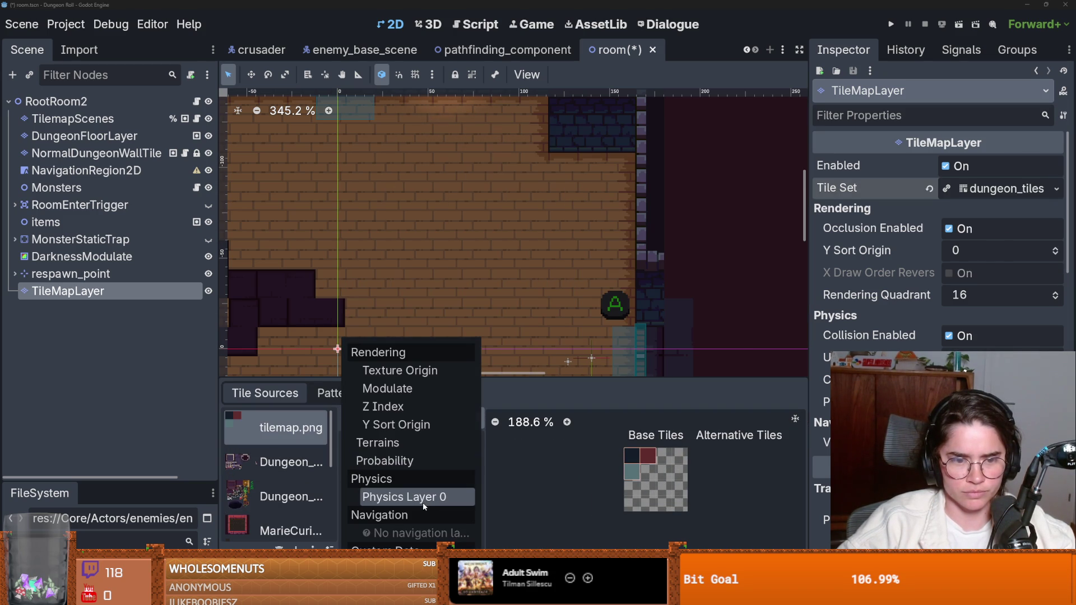
click(587, 466)
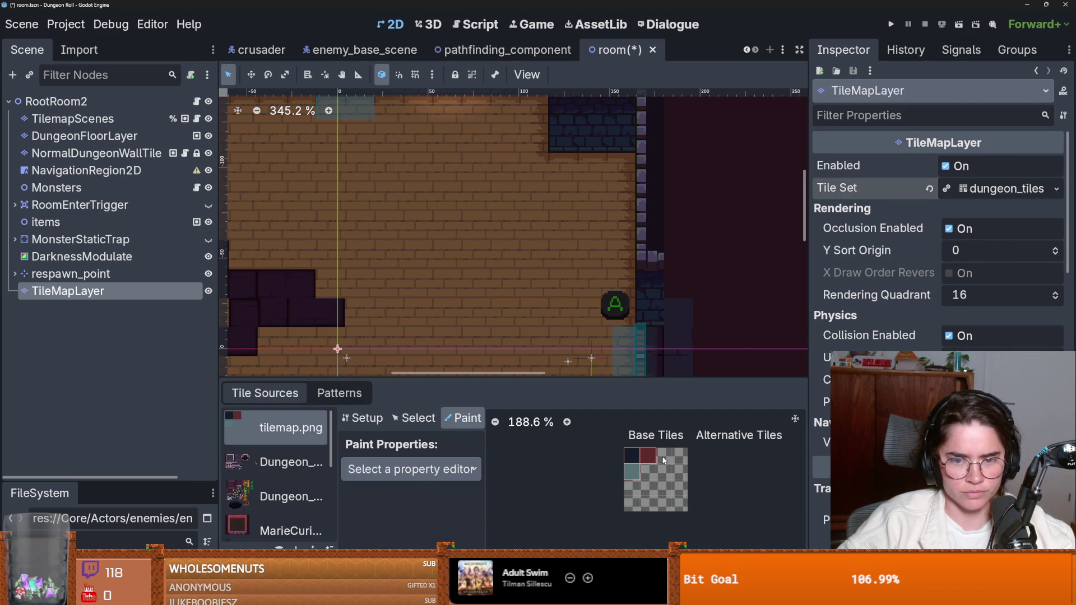
scroll(354, 270, down, 4)
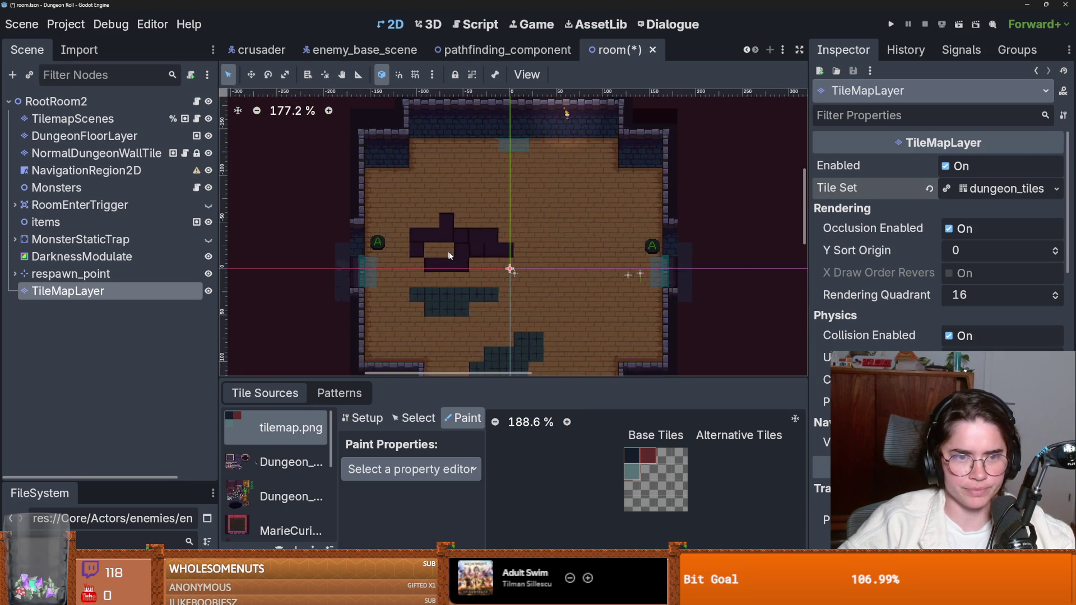
- Select the red obstacle tile and paint it along the bottom wall left of the door
scroll(468, 157, down, 1)
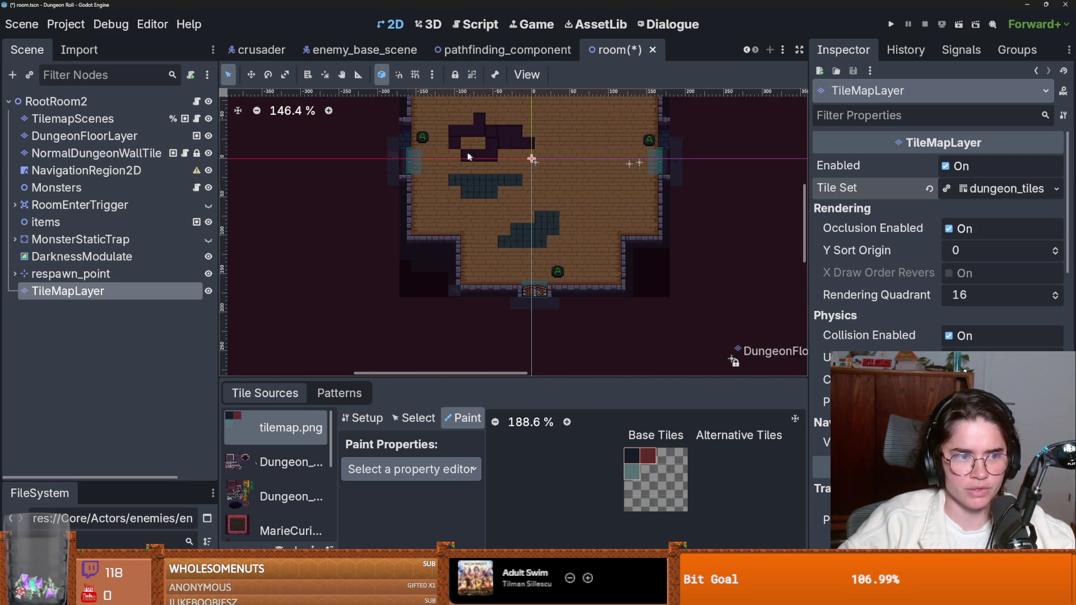
click(582, 539)
click(582, 481)
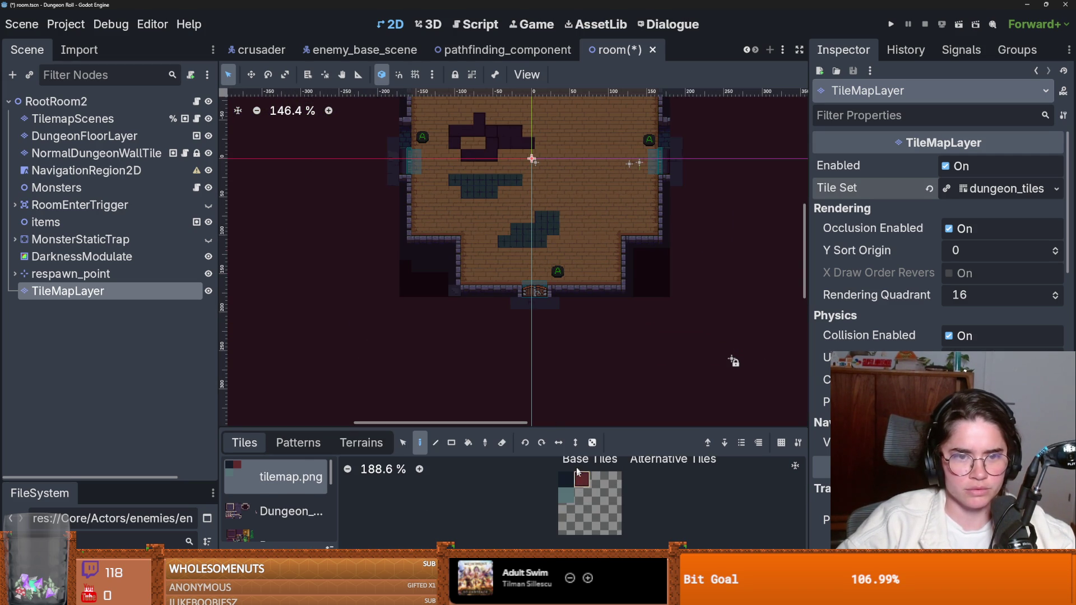
click(451, 281)
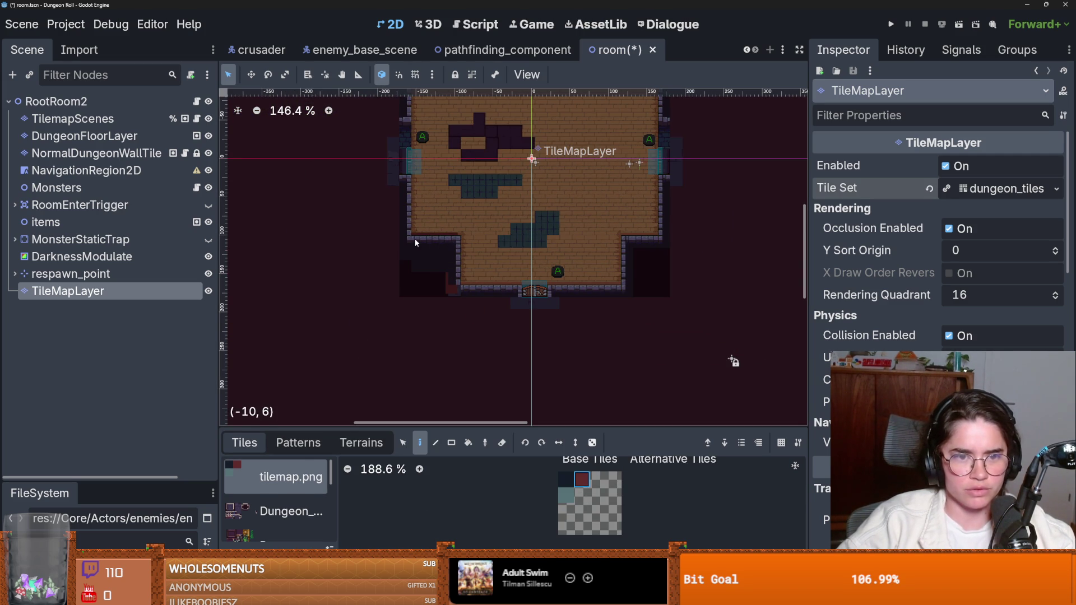
scroll(941, 252, down, 5)
scroll(942, 253, down, 3)
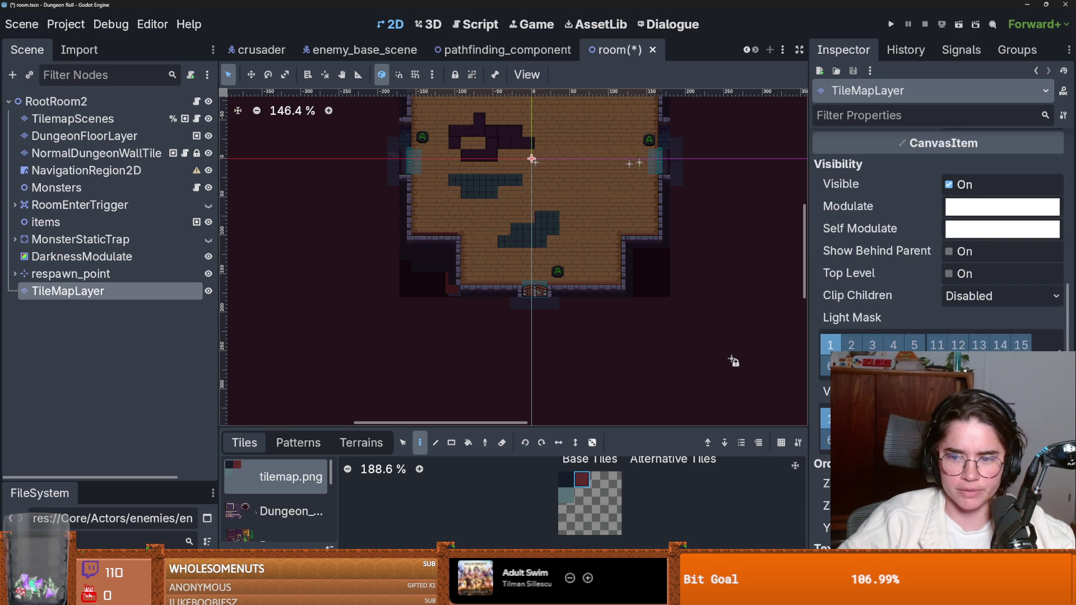
scroll(547, 281, up, 3)
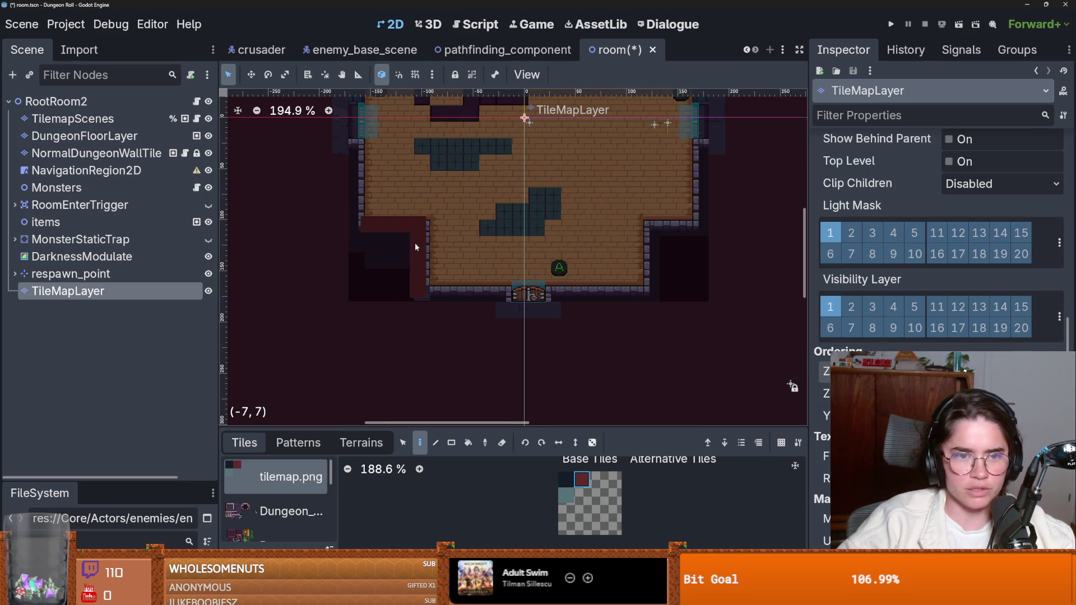
mouse_move(418, 292)
mouse_down()
mouse_move(644, 300)
mouse_move(650, 255)
mouse_up()
- Paint red obstacle tiles over the right, top and left walls and the lower-left notch
scroll(704, 309, up, 3)
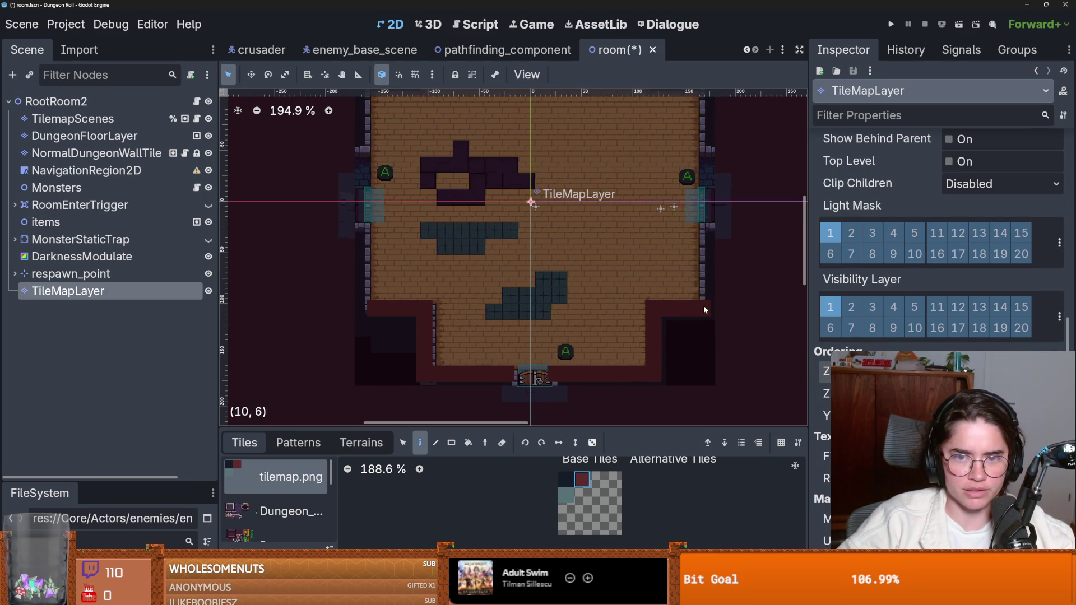
scroll(707, 234, up, 2)
scroll(712, 315, down, 1)
scroll(712, 323, up, 1)
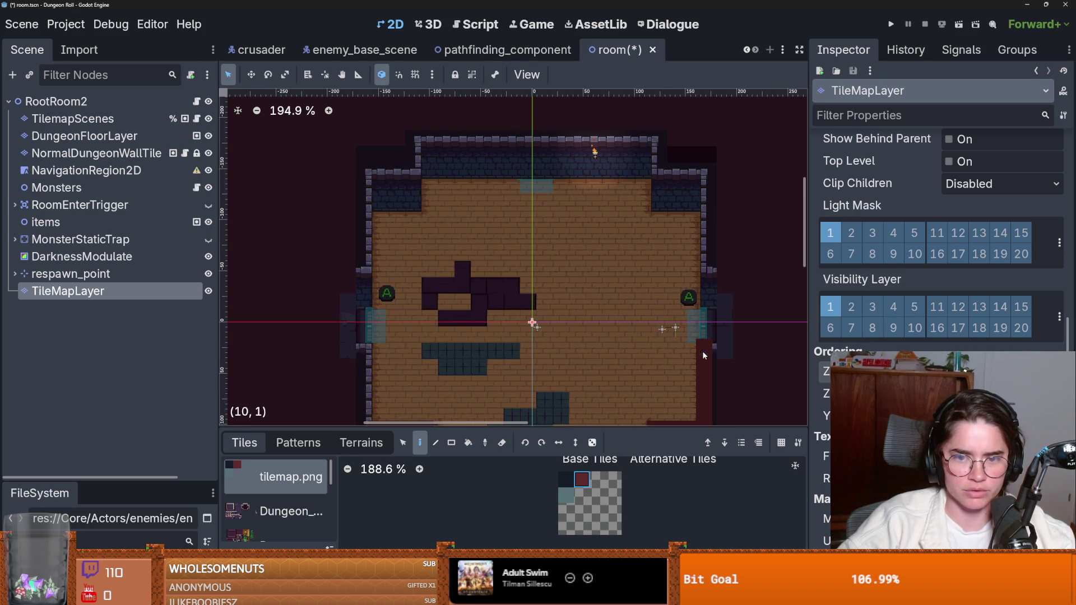
mouse_move(710, 275)
mouse_down()
mouse_move(705, 182)
mouse_move(665, 202)
mouse_move(557, 168)
mouse_move(436, 168)
mouse_up()
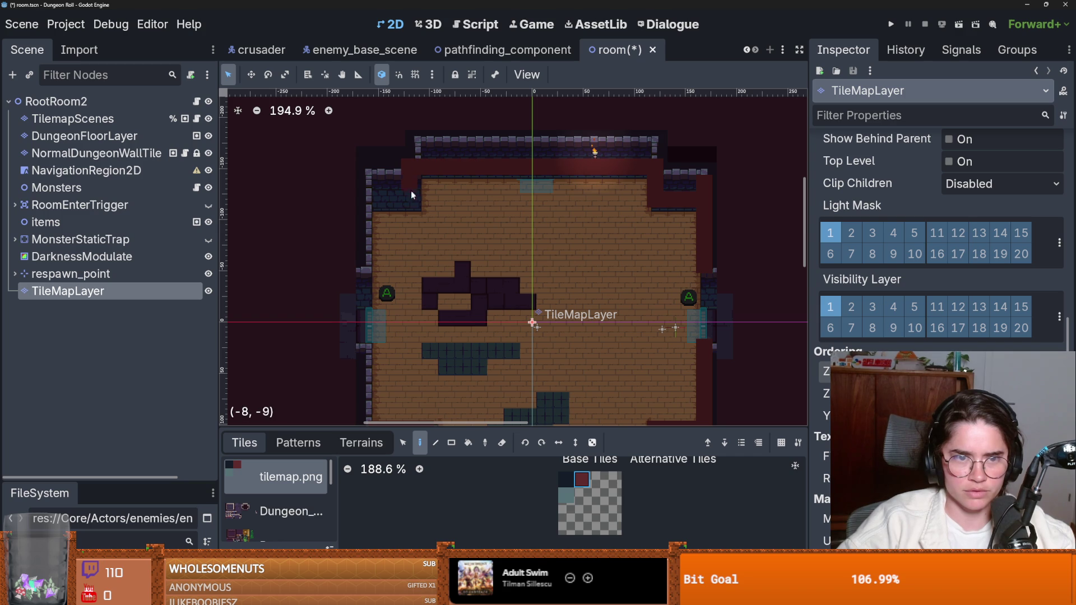
mouse_move(381, 199)
mouse_down()
mouse_move(374, 154)
mouse_move(661, 151)
mouse_move(698, 160)
mouse_up()
scroll(560, 291, down, 2)
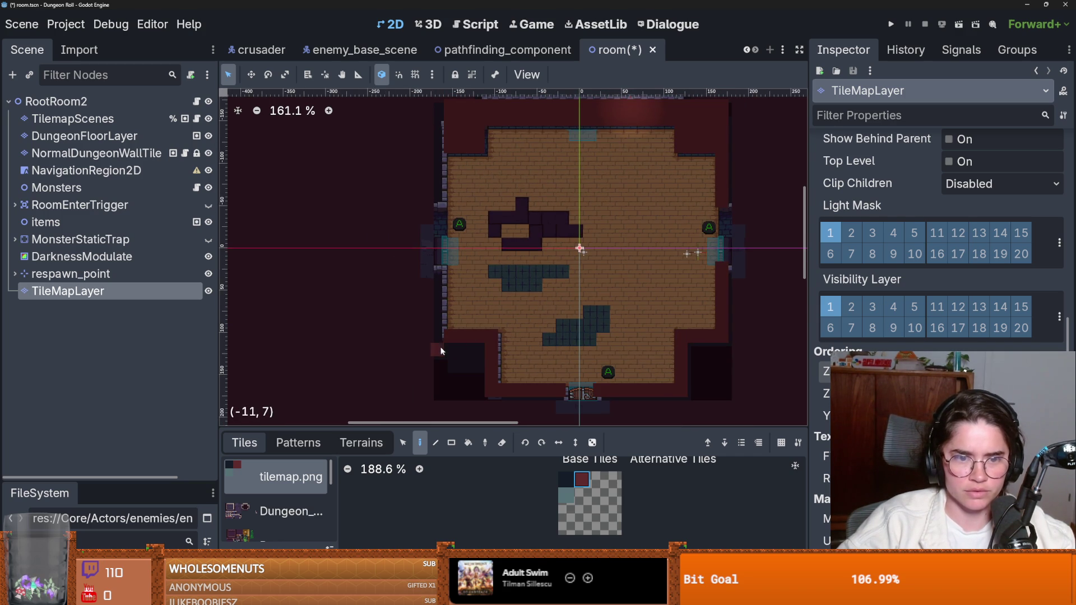
mouse_move(465, 355)
mouse_down()
mouse_move(455, 363)
mouse_move(465, 390)
mouse_move(440, 340)
mouse_up()
mouse_move(448, 189)
mouse_down()
mouse_move(436, 244)
mouse_move(445, 181)
mouse_up()
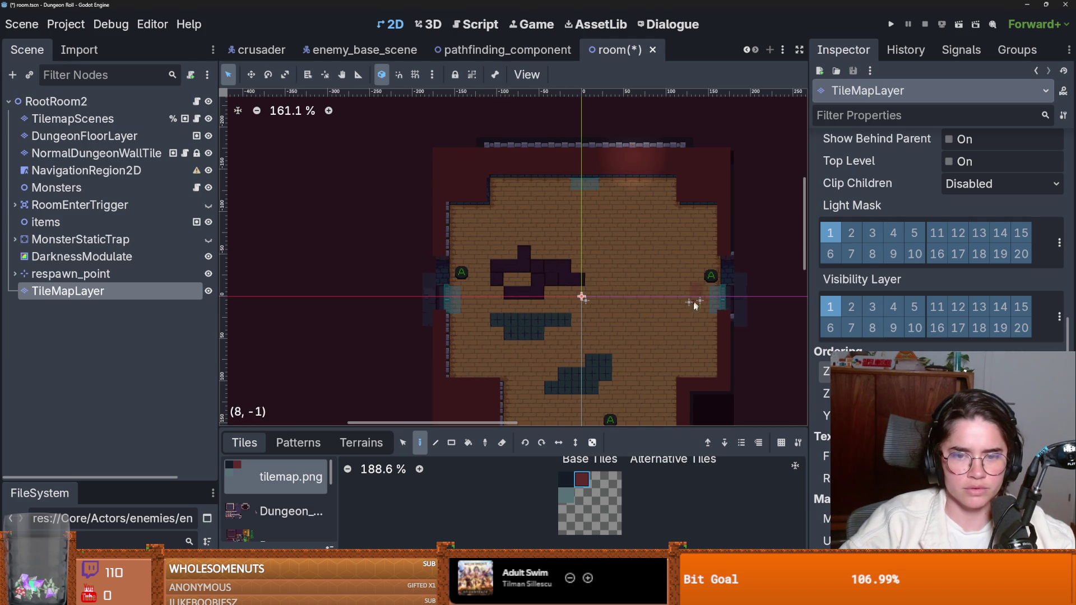
scroll(694, 306, down, 2)
scroll(706, 358, up, 1)
drag(719, 408, 659, 340)
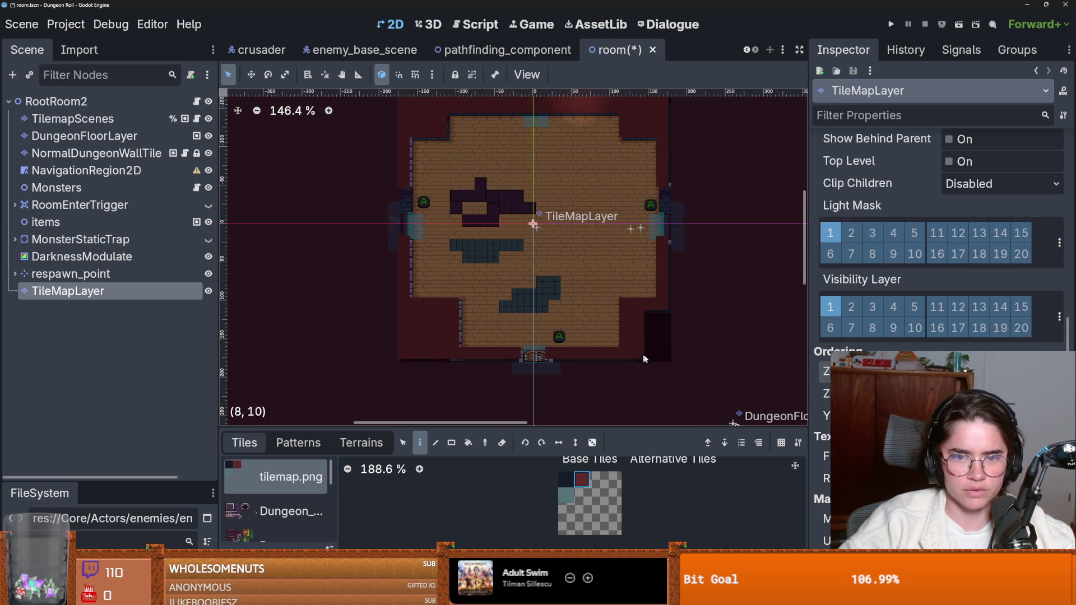
click(92, 153)
- Paint a walled inner room near the centre using the new_walls terrain
click(361, 443)
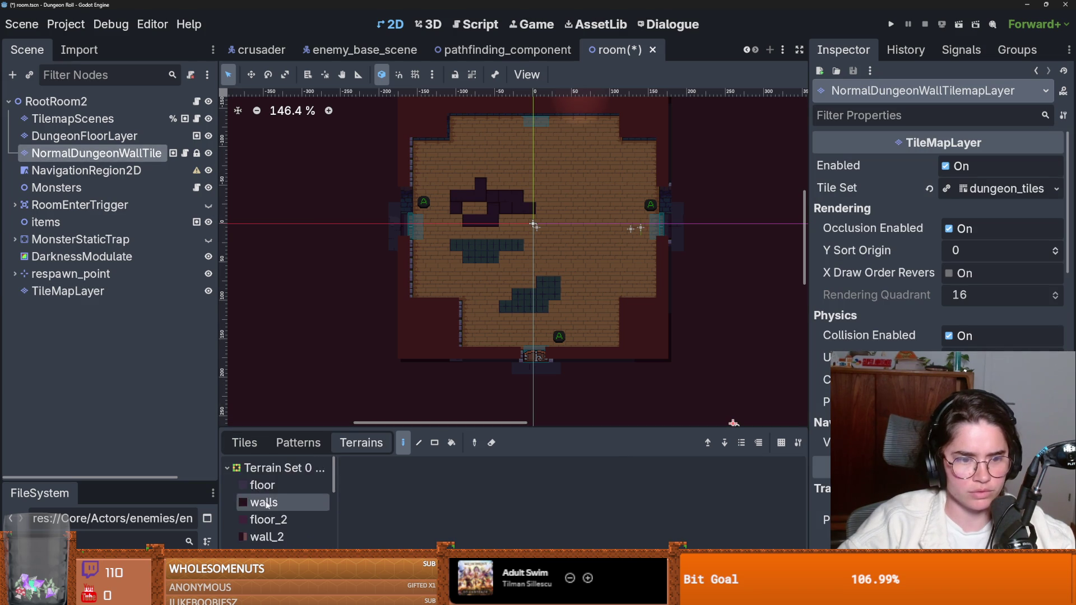
scroll(283, 510, down, 5)
click(287, 512)
mouse_move(583, 202)
mouse_down()
mouse_move(601, 230)
mouse_move(539, 253)
mouse_move(571, 222)
mouse_up()
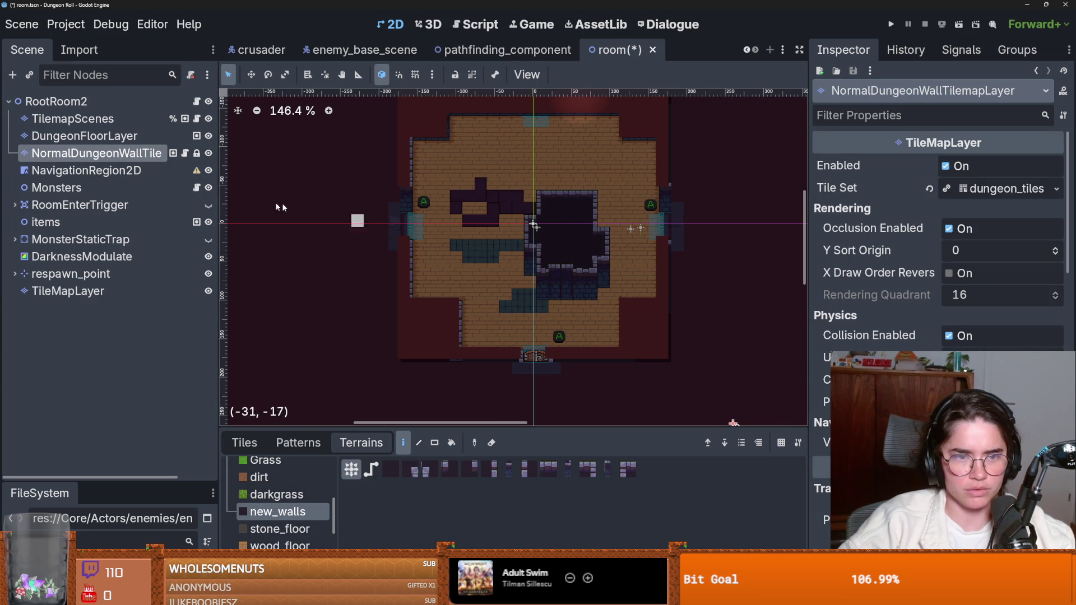
- Cover the inner room's walls and dark floor tiles with red obstacle tiles on the TileMapLayer
click(92, 290)
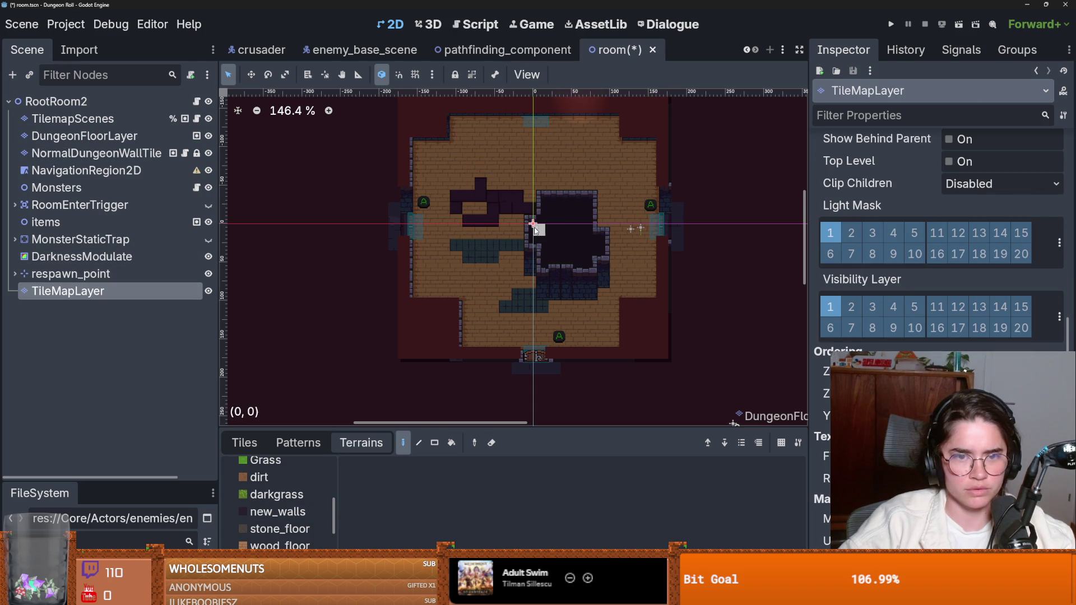
scroll(533, 234, up, 4)
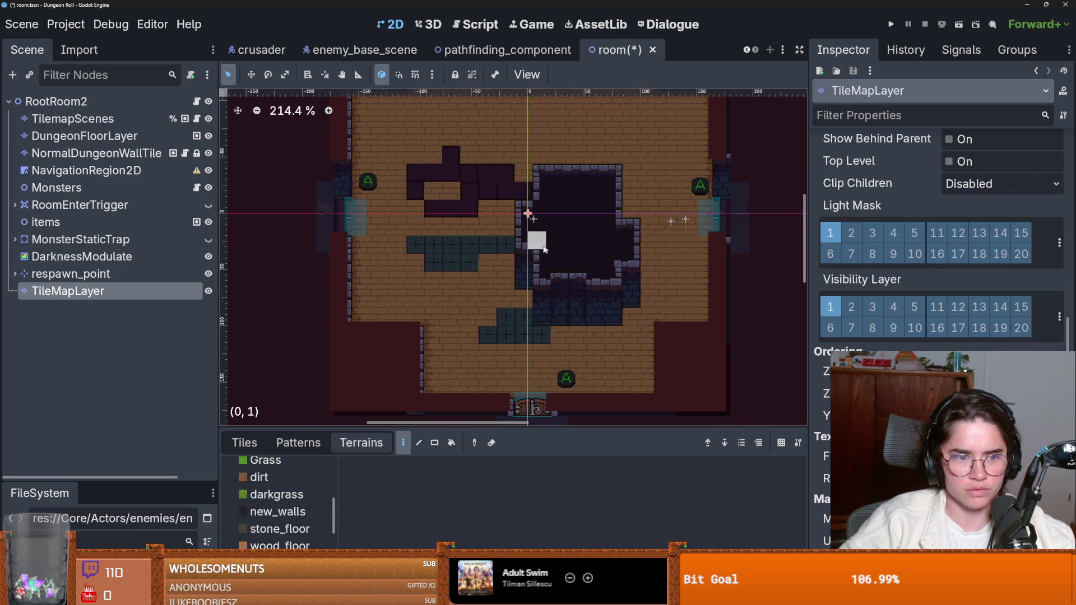
click(259, 445)
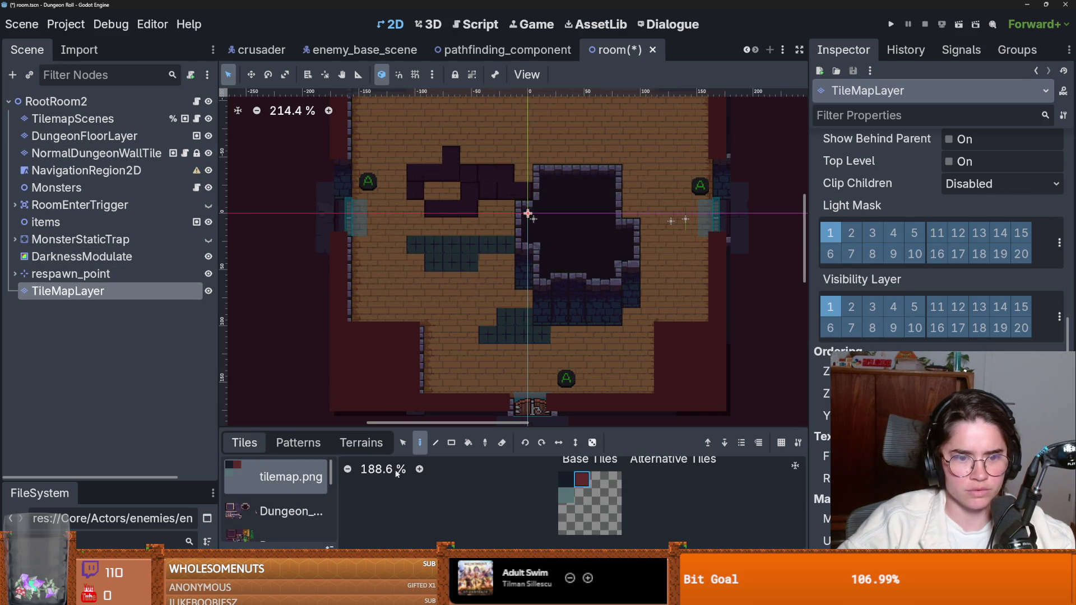
click(588, 482)
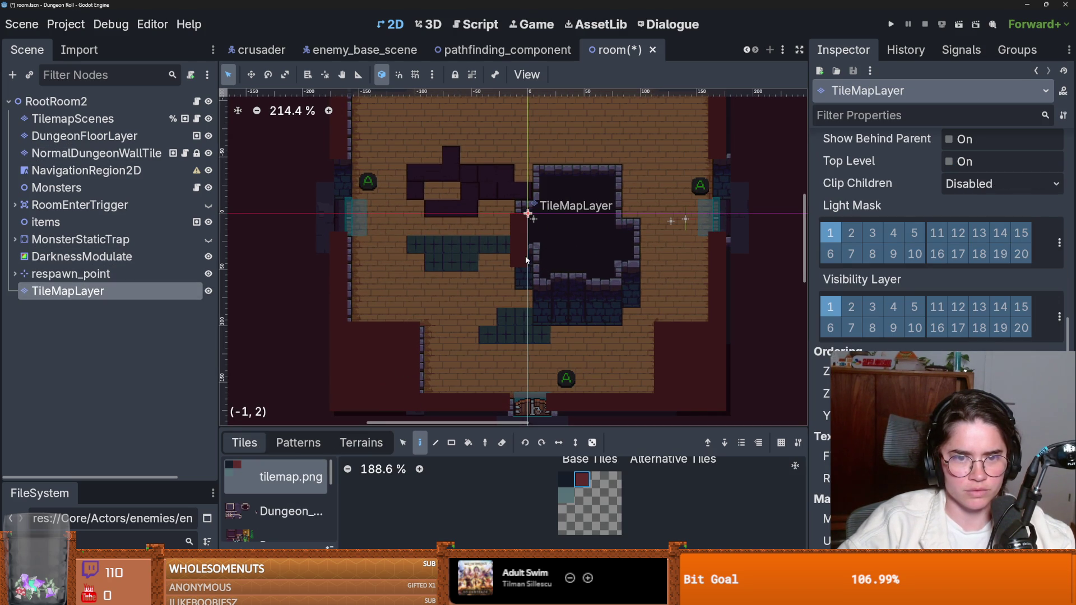
click(552, 276)
mouse_move(539, 223)
mouse_down()
mouse_move(552, 188)
mouse_move(592, 192)
mouse_move(625, 233)
mouse_up()
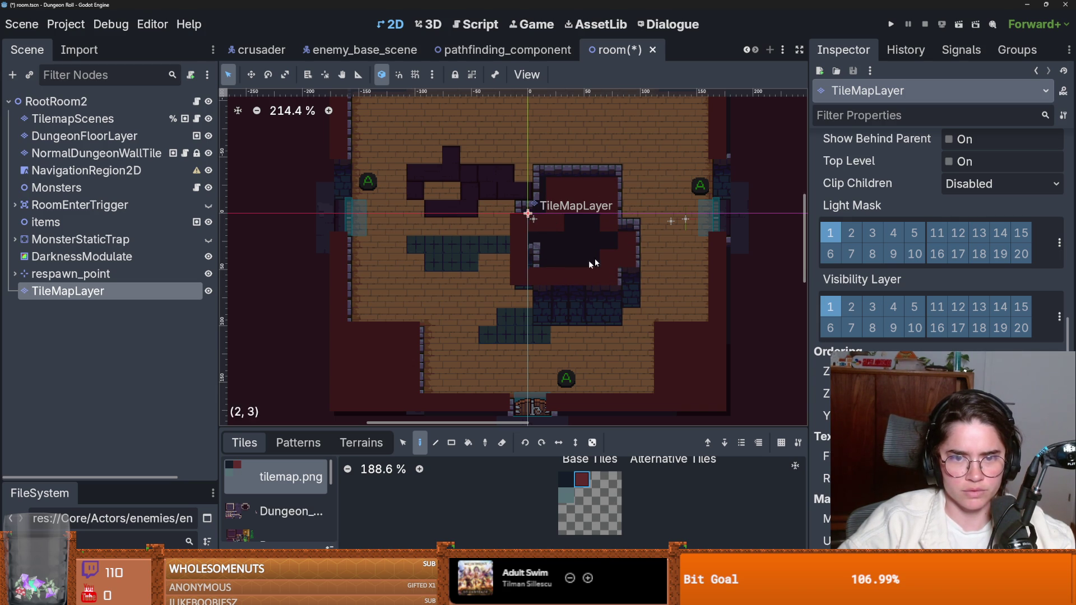
drag(571, 241, 591, 224)
scroll(617, 236, down, 4)
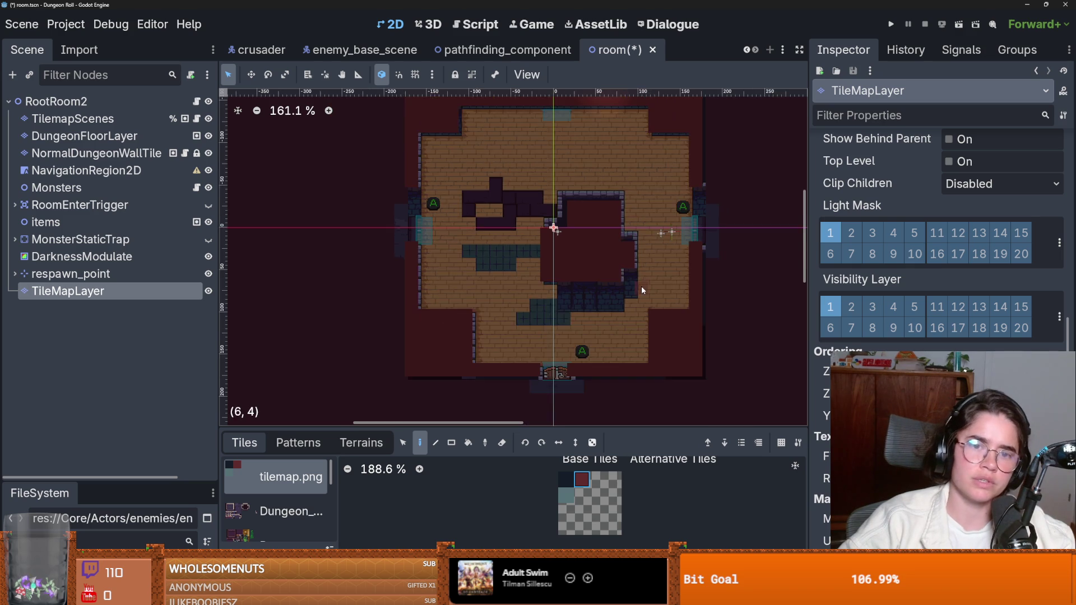
scroll(576, 280, up, 9)
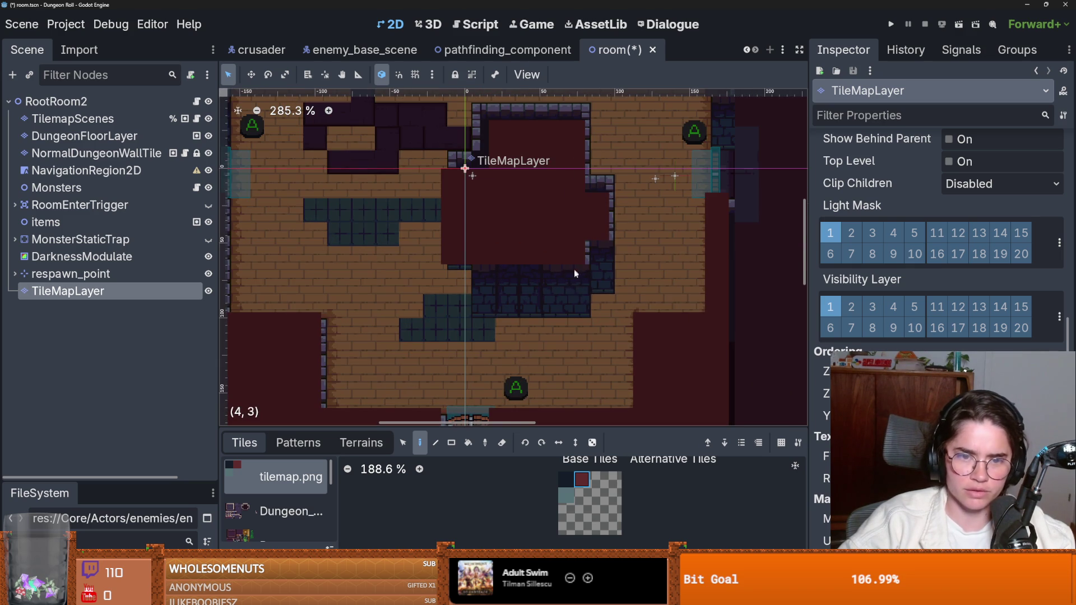
mouse_move(570, 300)
mouse_down()
mouse_move(472, 291)
mouse_move(588, 254)
mouse_move(593, 275)
mouse_up()
scroll(618, 278, down, 7)
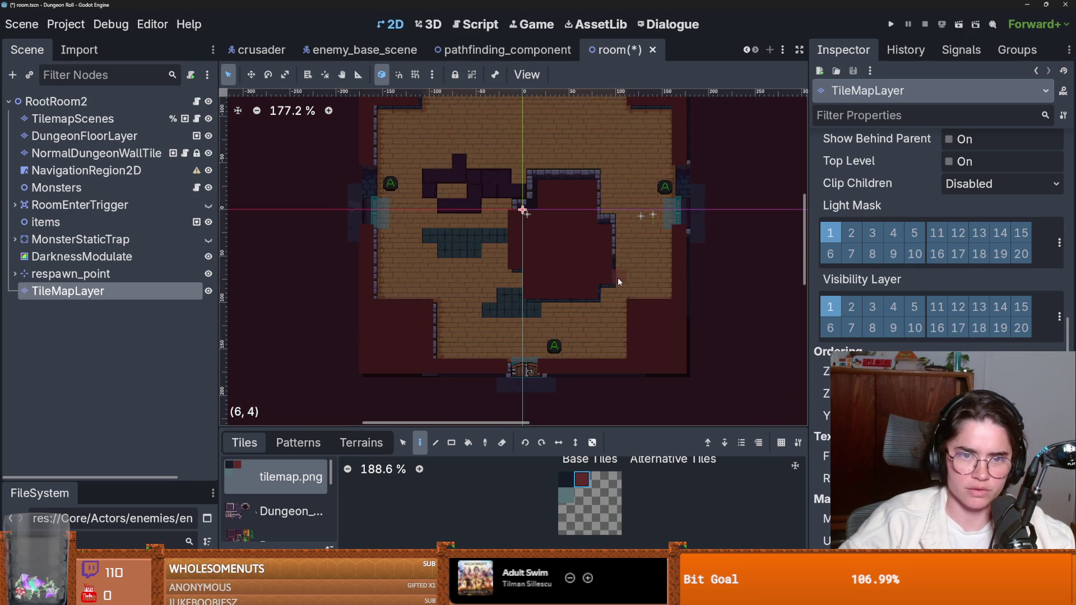
scroll(593, 279, up, 2)
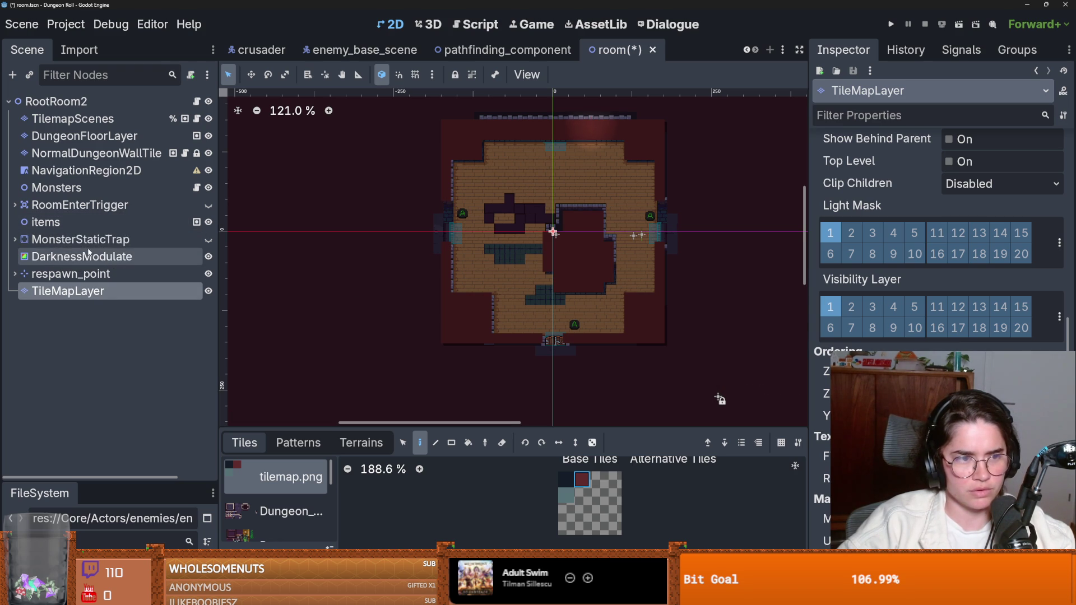
- Check MonsterStaticTrap's collision shapes and open the Monsters node's script
click(15, 240)
click(14, 240)
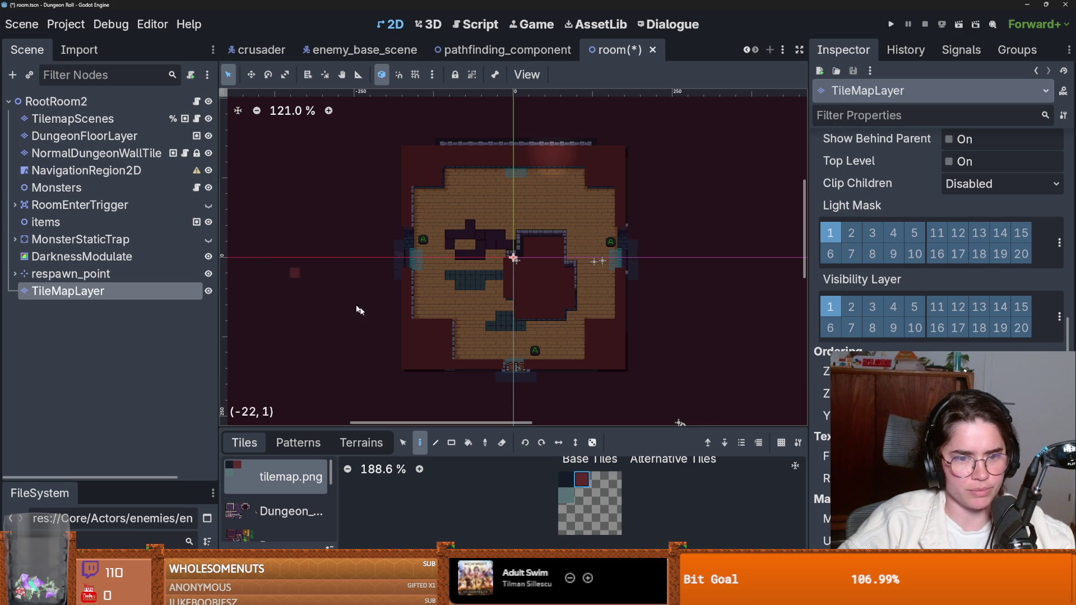
click(197, 188)
- Review spawn_monsters, poof_enemy_in and the spawn function's enemy usages in monsters.gd
scroll(510, 356, down, 4)
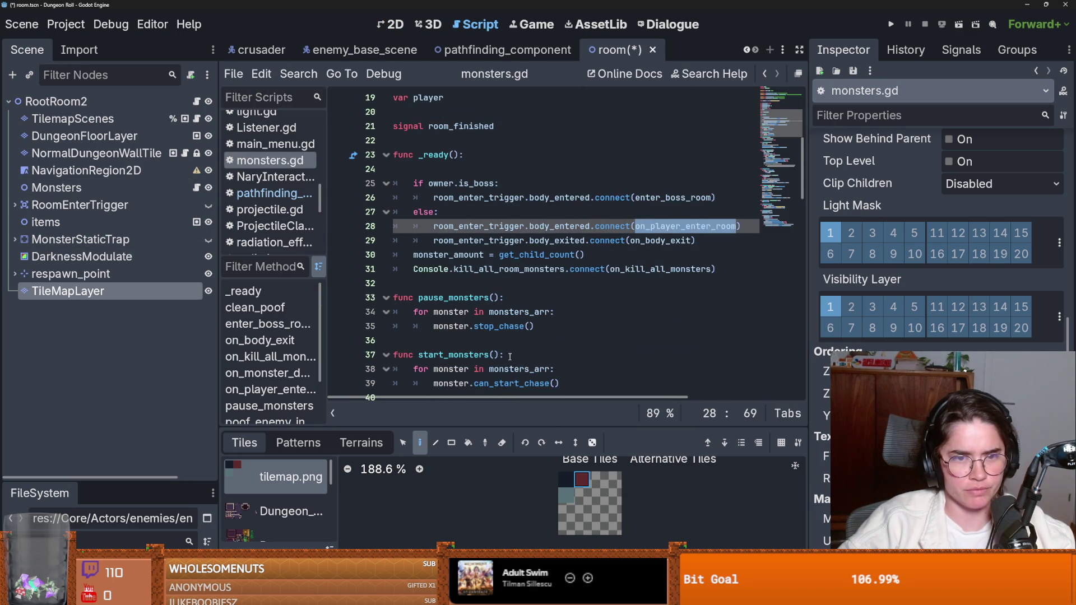
scroll(509, 356, down, 4)
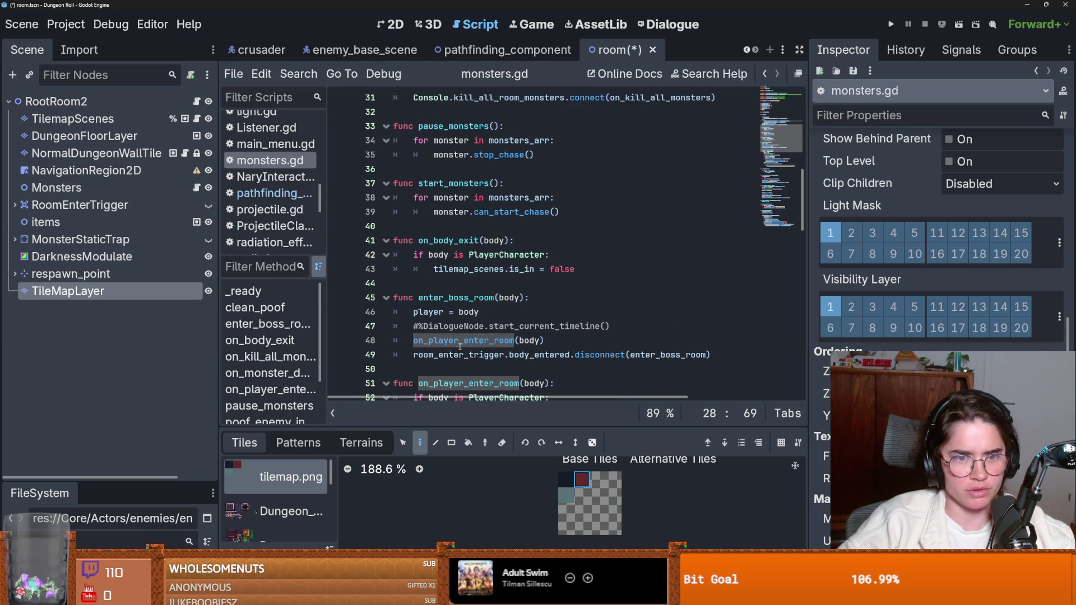
scroll(461, 346, down, 2)
scroll(445, 332, down, 8)
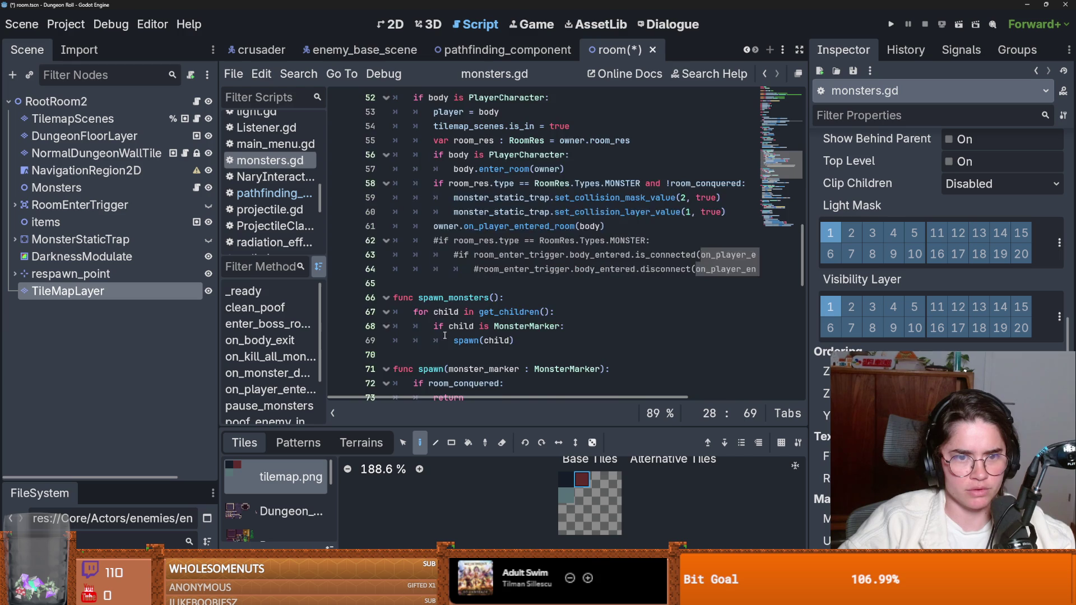
click(448, 170)
double_click(465, 212)
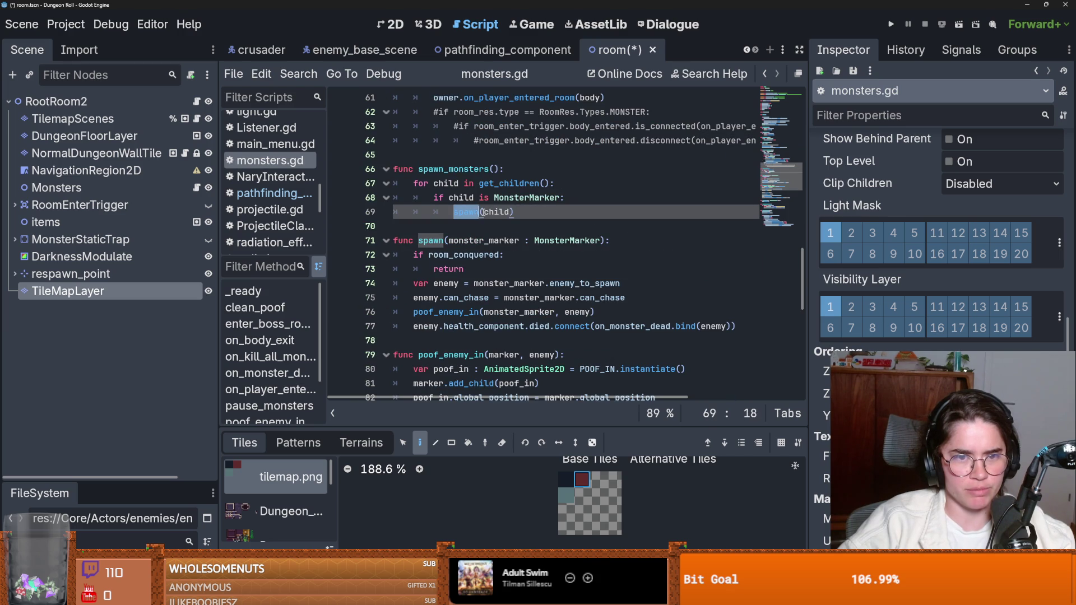
double_click(454, 313)
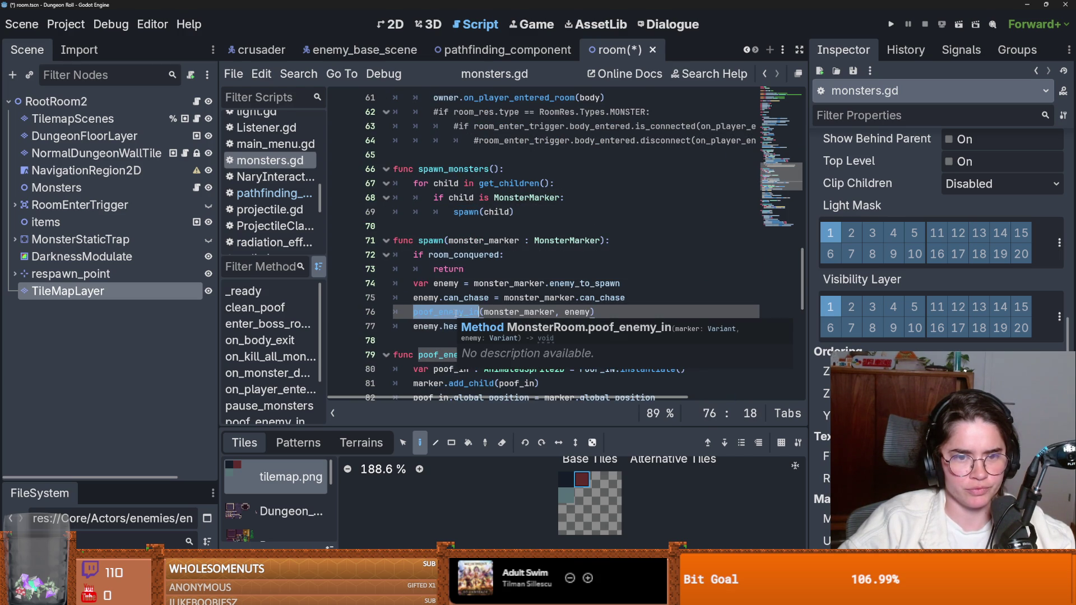
scroll(489, 309, down, 1)
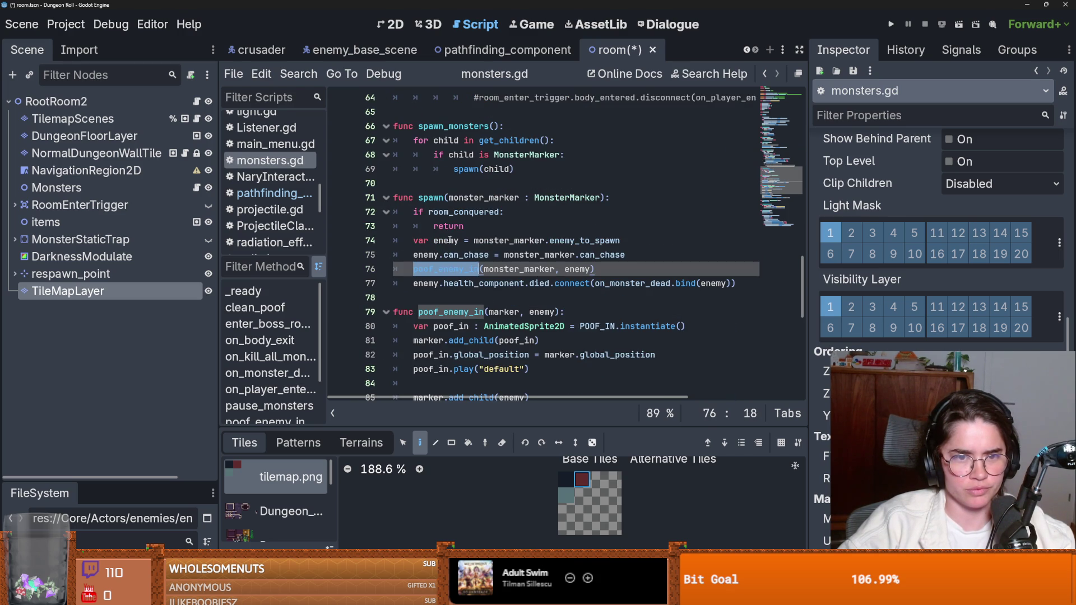
double_click(434, 199)
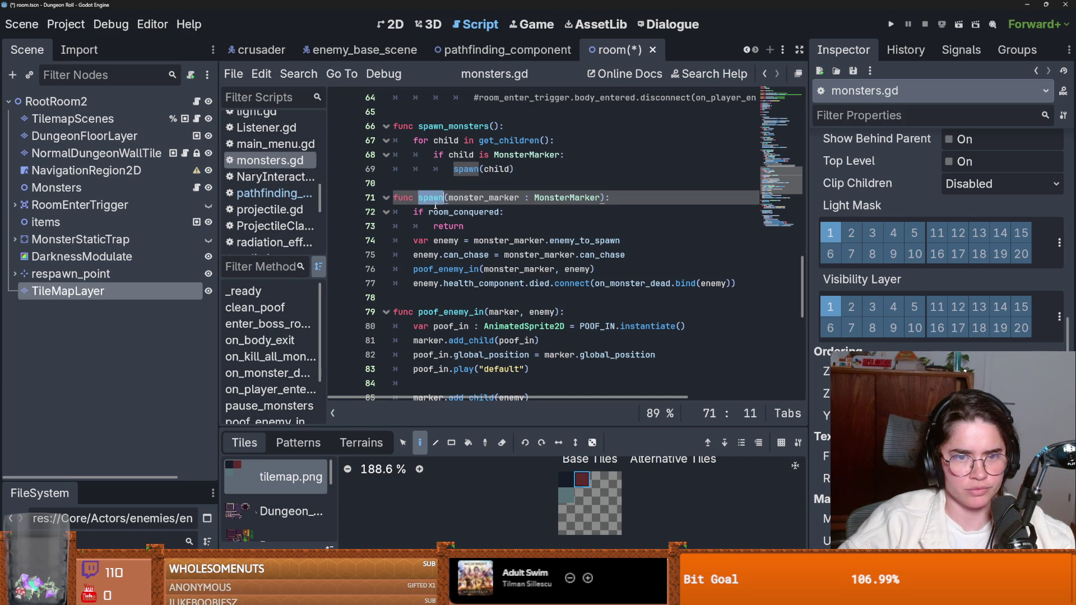
double_click(446, 240)
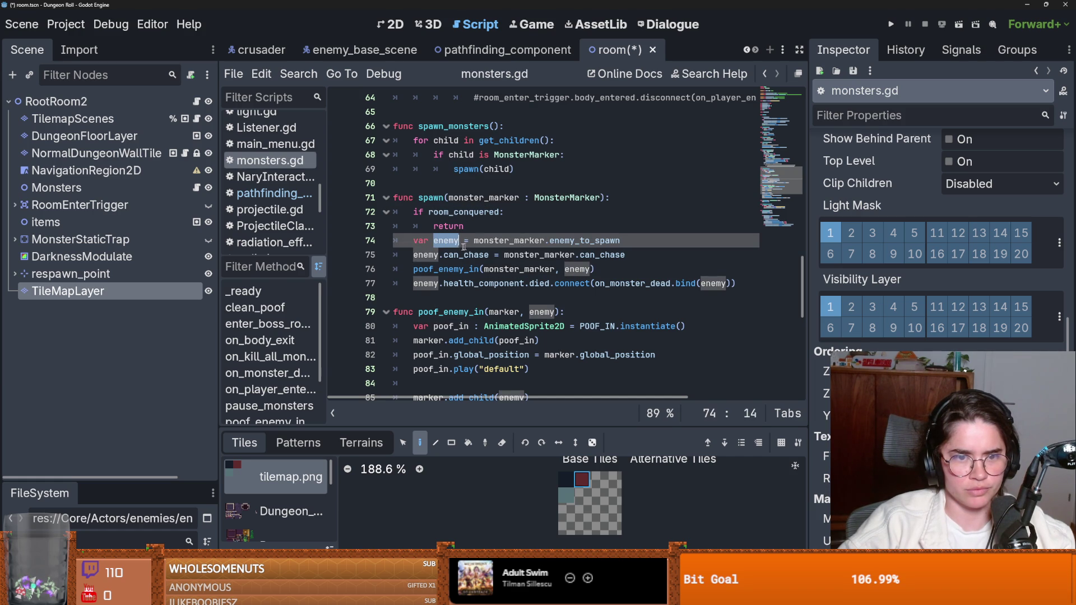
double_click(426, 255)
- Add a new line 76 after the can_chase assignment calling enemy.set_collision_arr()
click(639, 255)
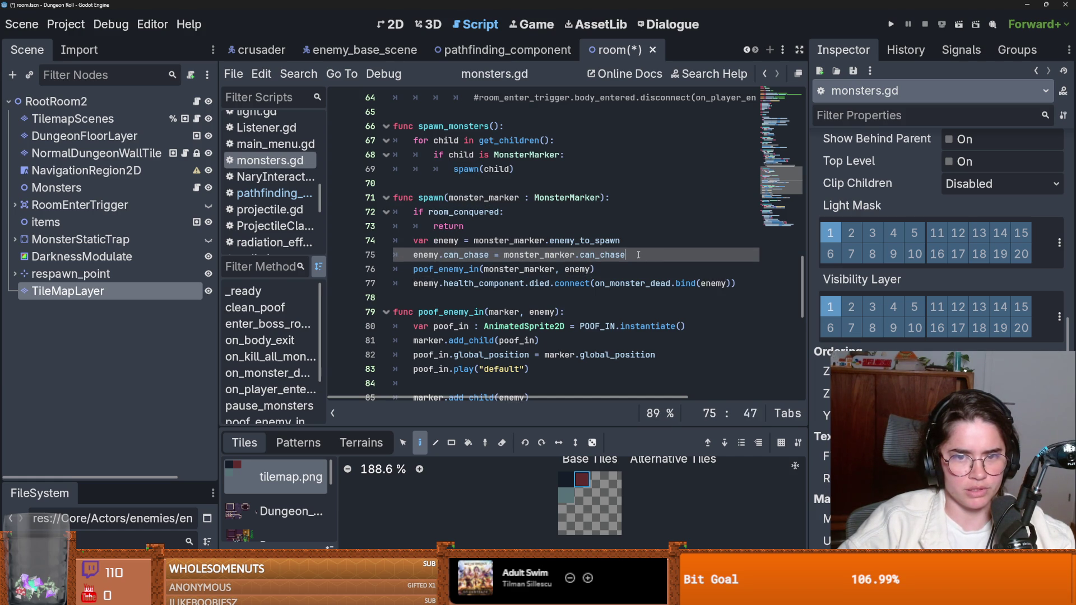
key(Return)
text(enemy.set_)
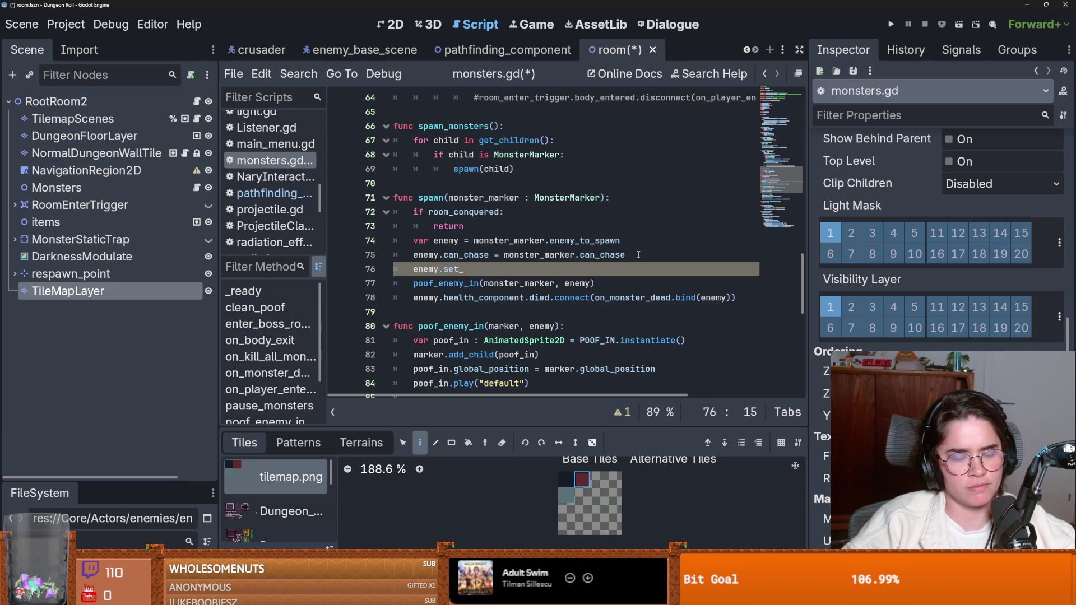
text(collision_arr)
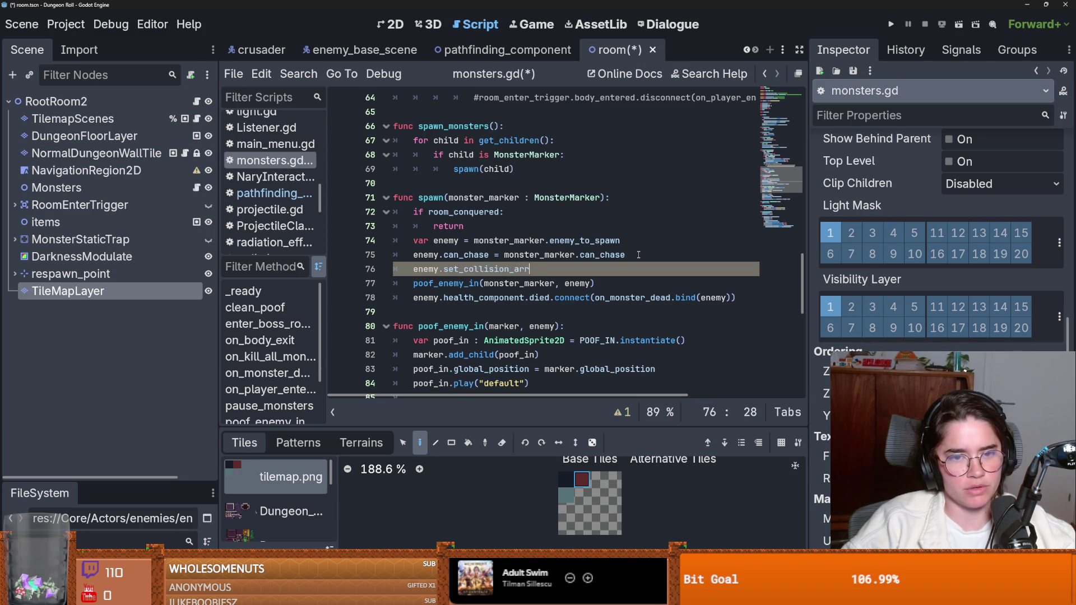
text(()
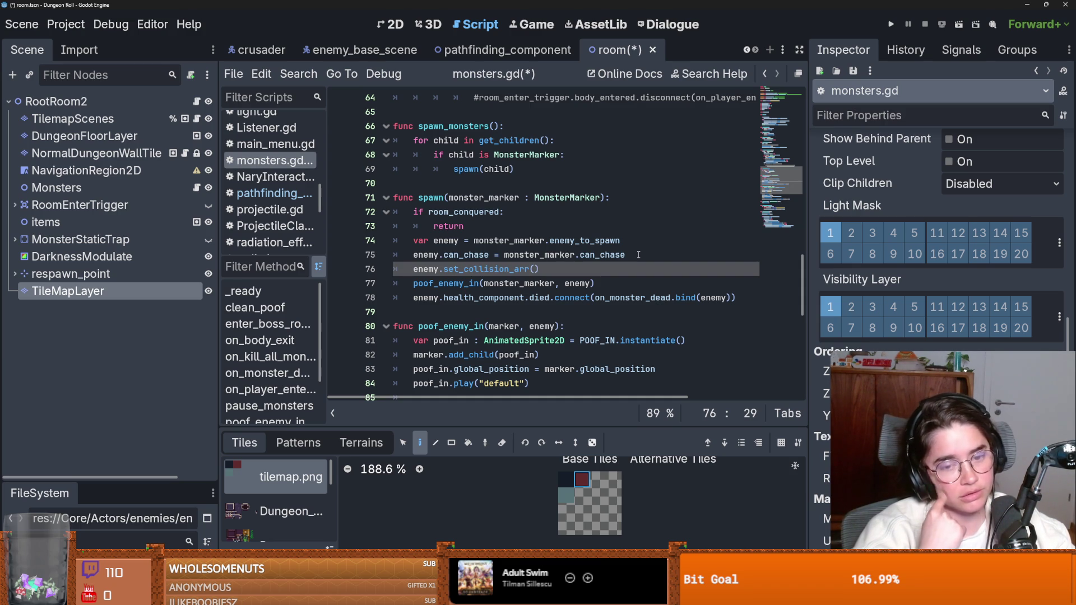
- Add the task 'update obstacle array for destroyed objects', correcting the 'destoryed' typo
key(Print)
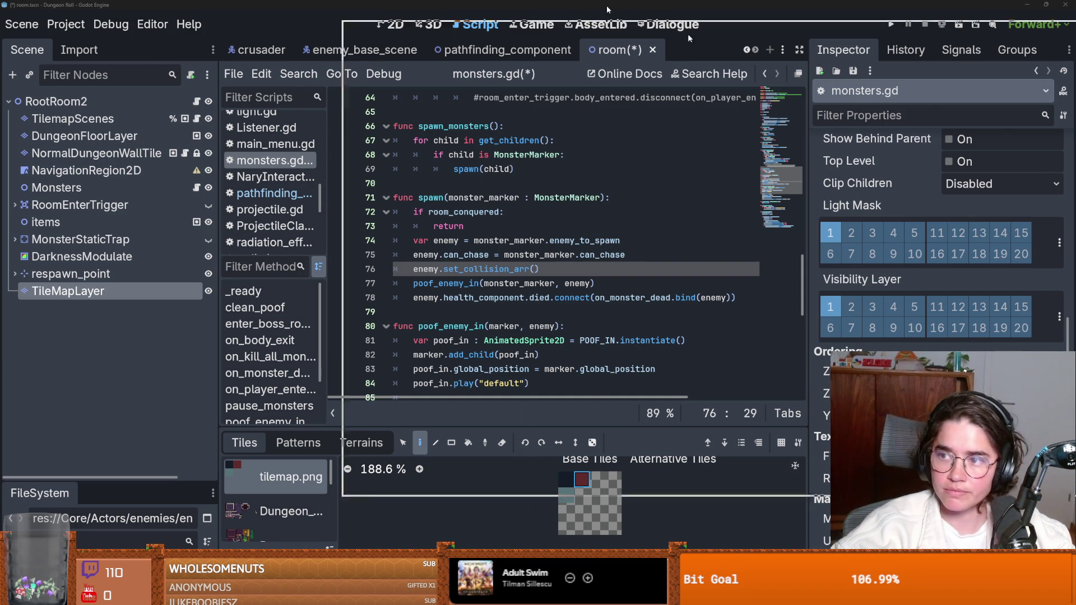
key(alt+Tab)
key(Return)
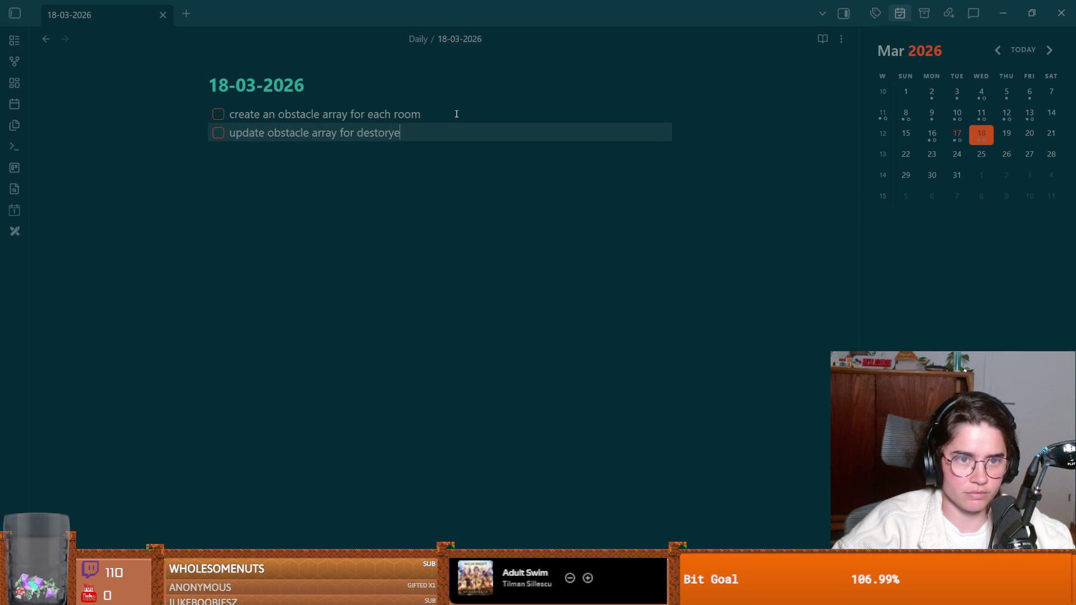
text(s)
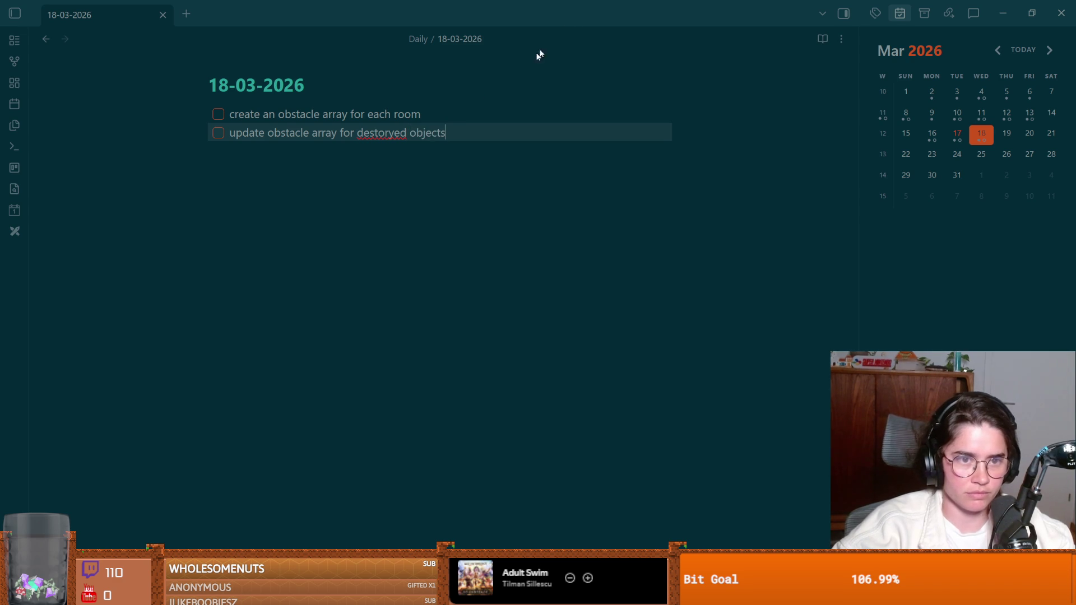
click(387, 137)
key(BackSpace)
key(BackSpace)
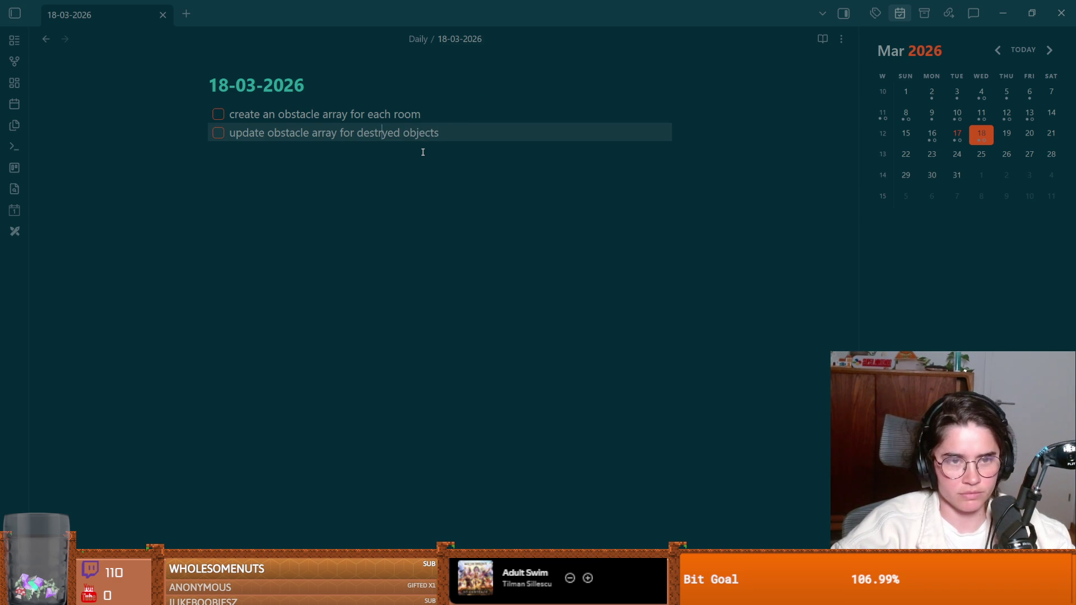
text(roy)
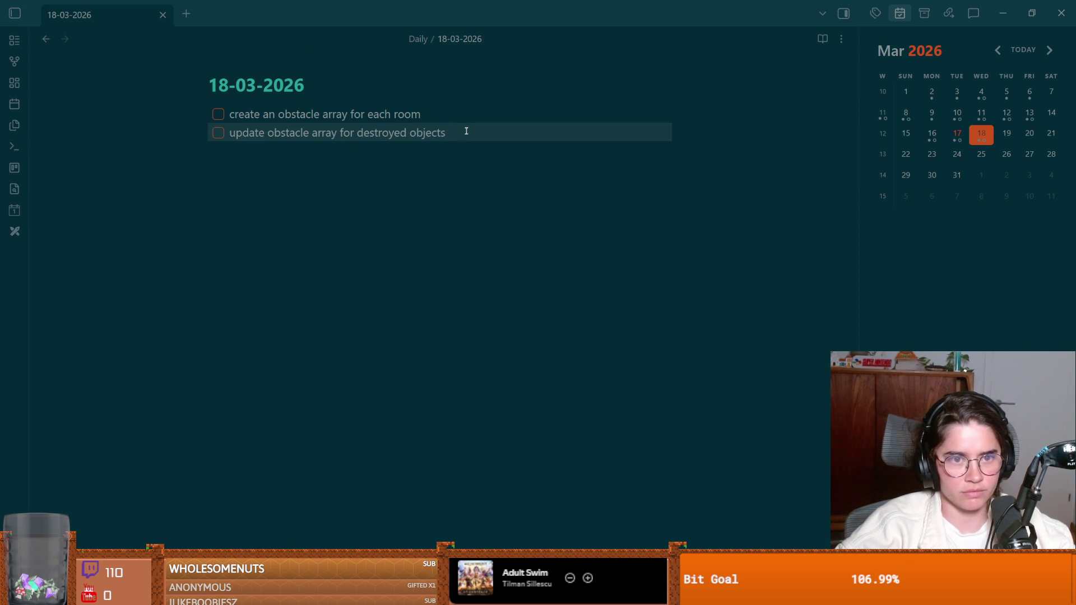
- Add the task 'draw obstacles for each room' and return to Godot
key(Return)
text(draw obst)
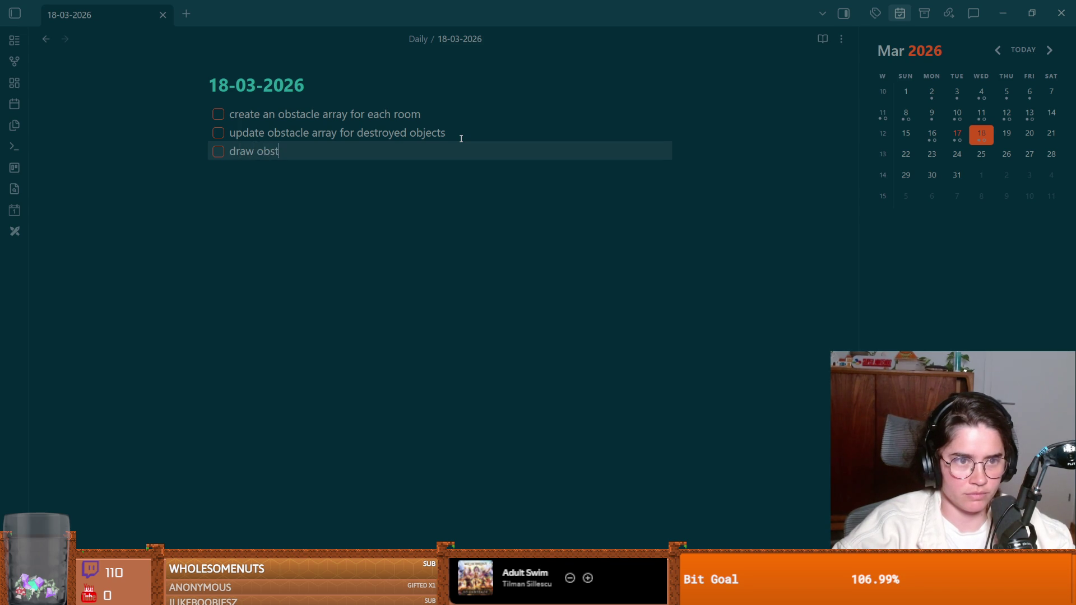
text(acles for each room)
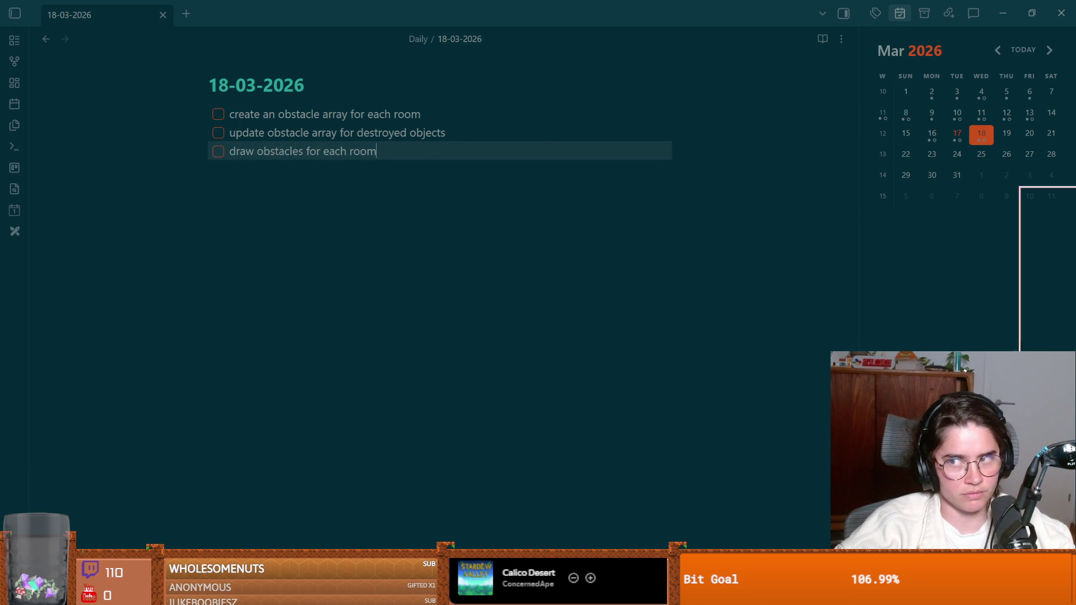
key(alt+Tab)
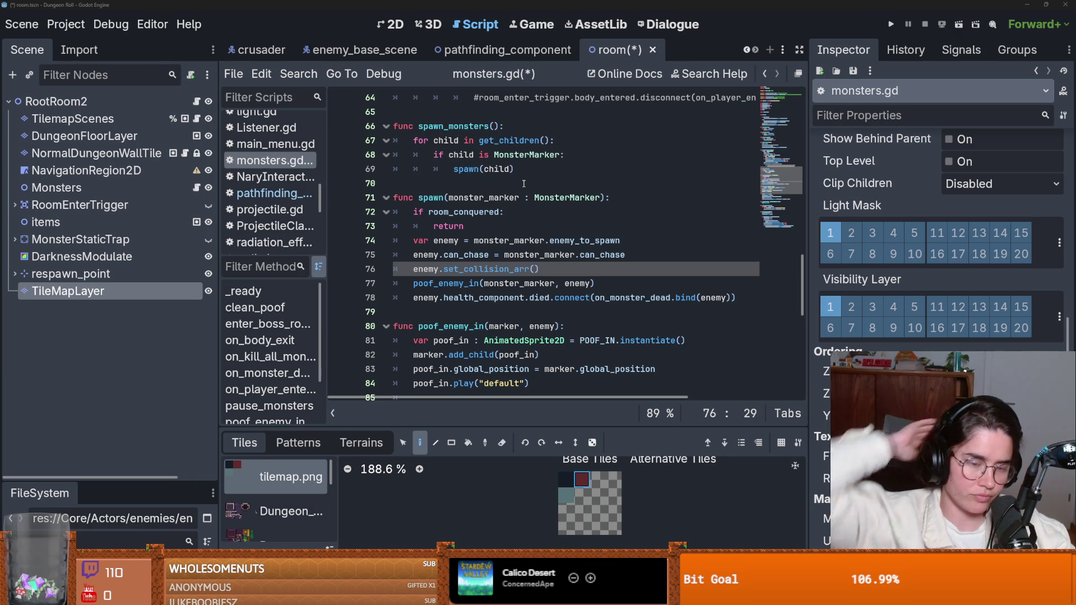
- Zoom over the room's painted obstacle layout in the 2D view
click(391, 24)
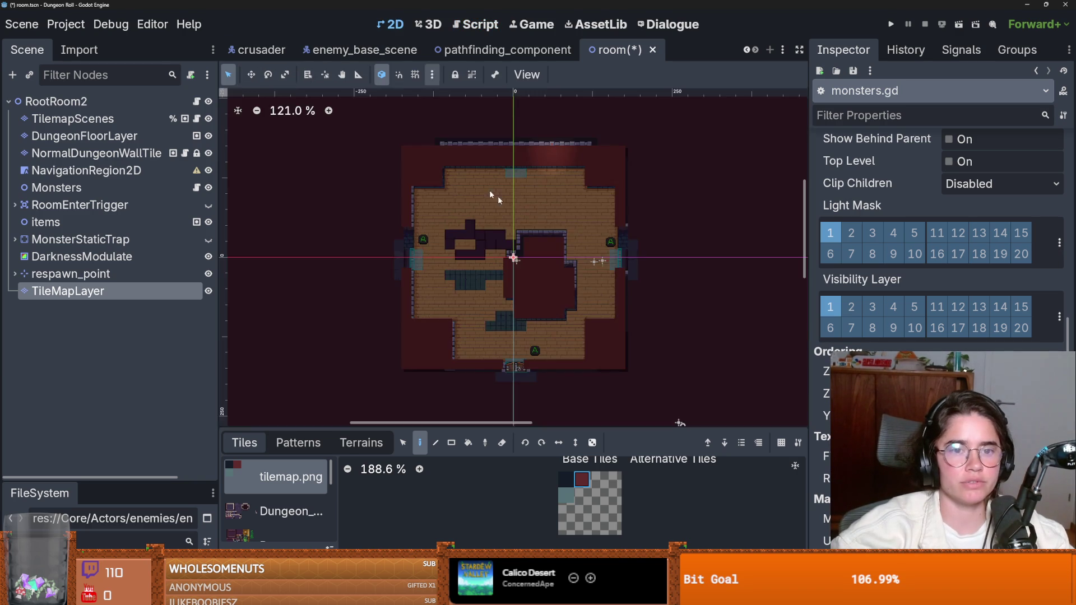
scroll(546, 231, down, 4)
scroll(548, 231, up, 9)
scroll(562, 235, down, 6)
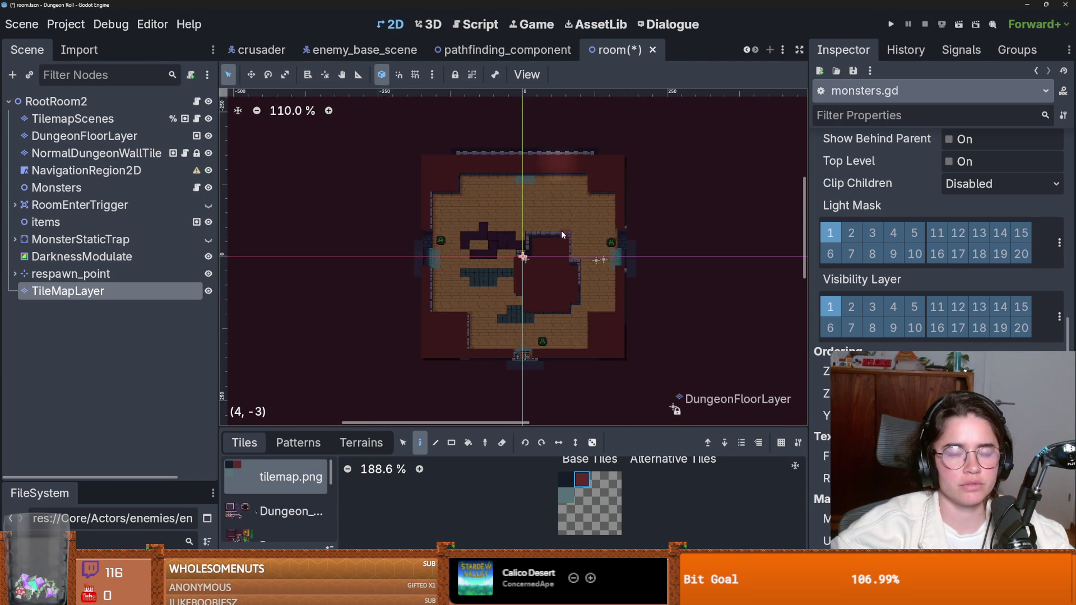
scroll(562, 234, up, 9)
scroll(563, 235, down, 6)
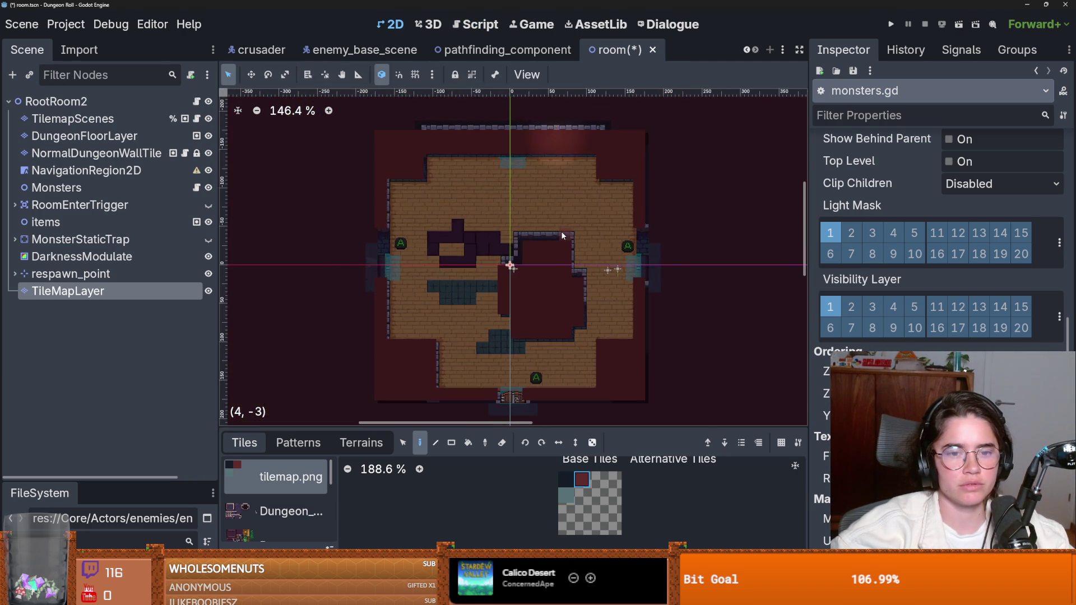
scroll(561, 235, up, 6)
scroll(560, 235, down, 2)
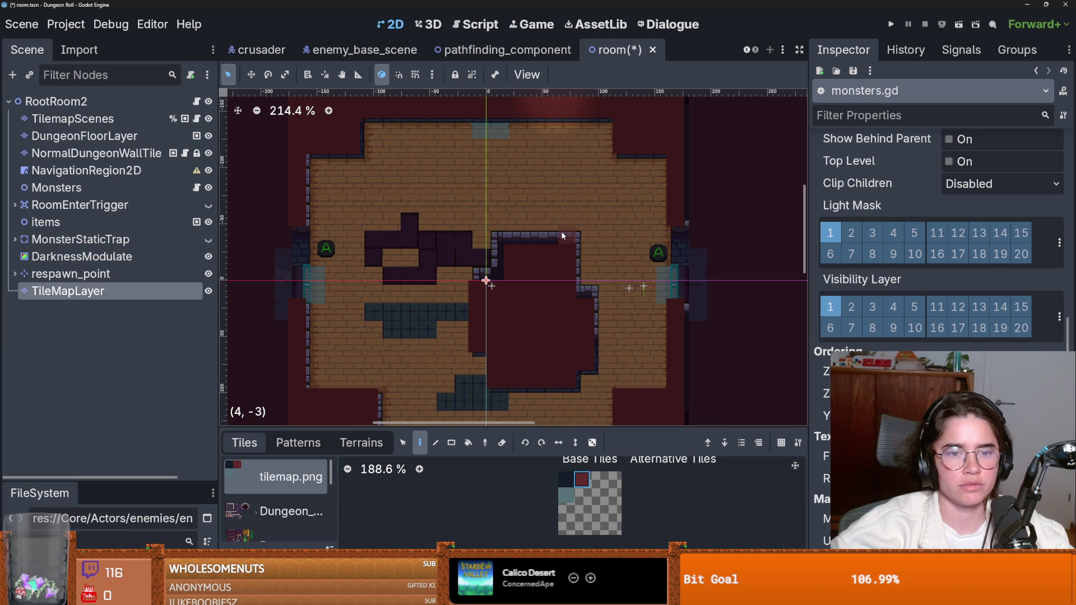
- Bring up enemy_base_scene, then the pathfinding_component scene
click(359, 49)
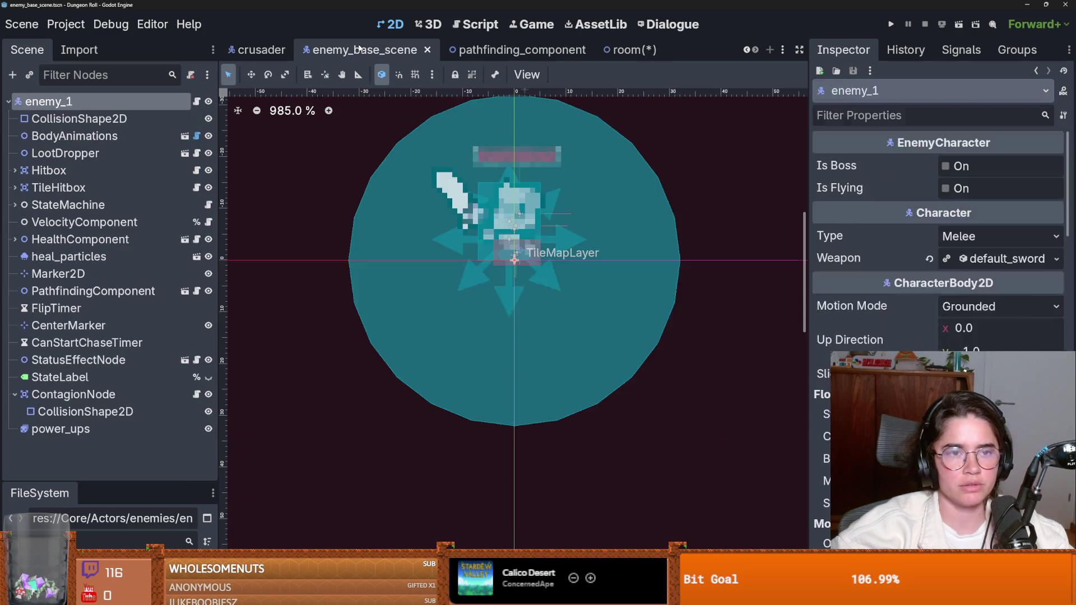
click(441, 51)
scroll(751, 50, up, 4)
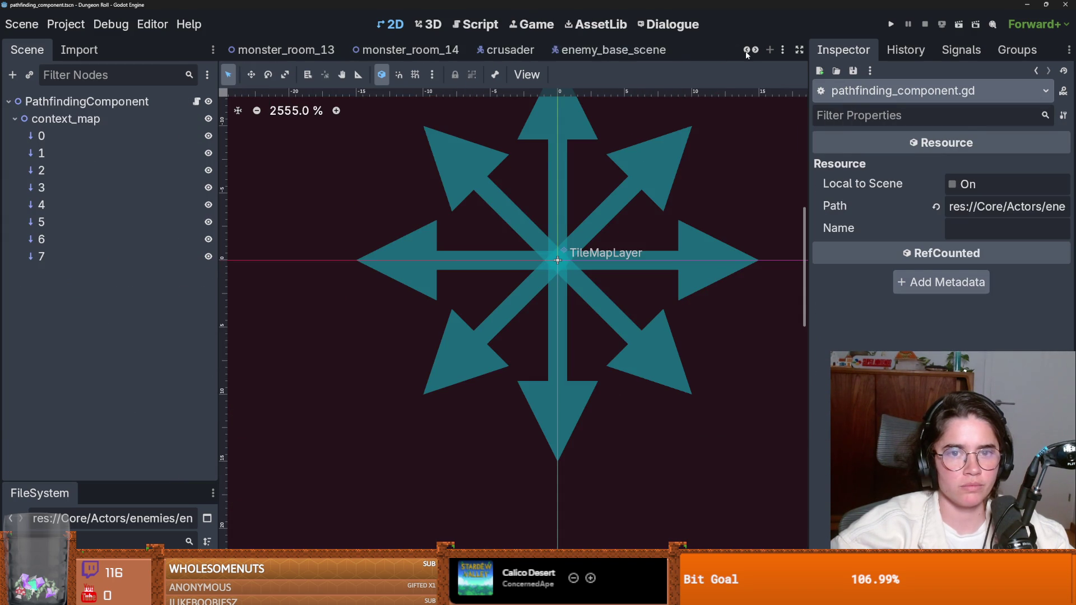
- In monster_room_11, toggle DungeonFloorLayer and TilemapScenes visibility off and back on to inspect the layers
click(410, 50)
scroll(490, 287, up, 5)
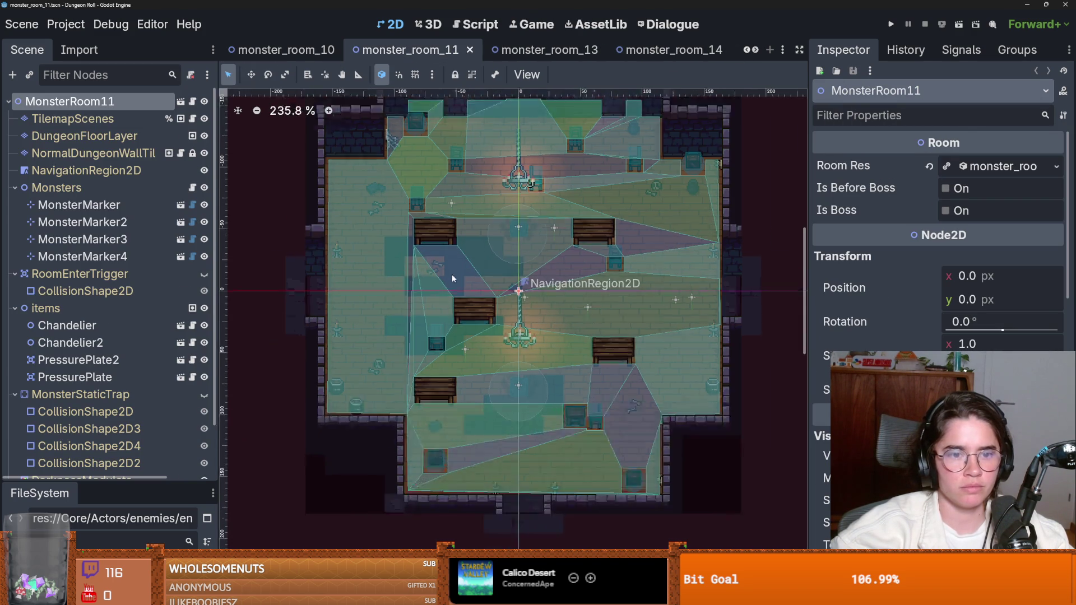
click(205, 136)
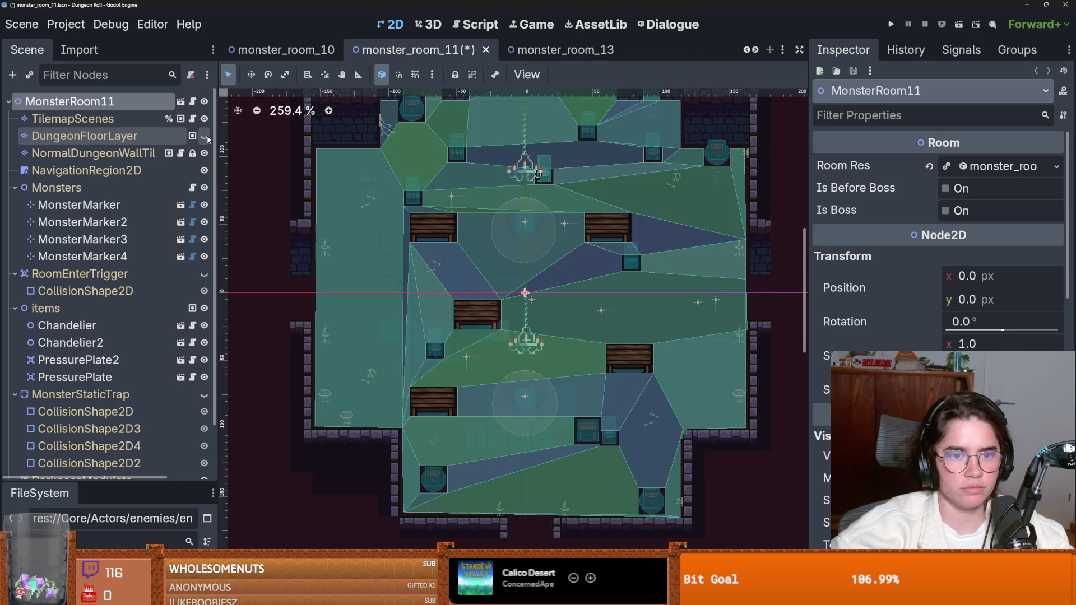
click(205, 137)
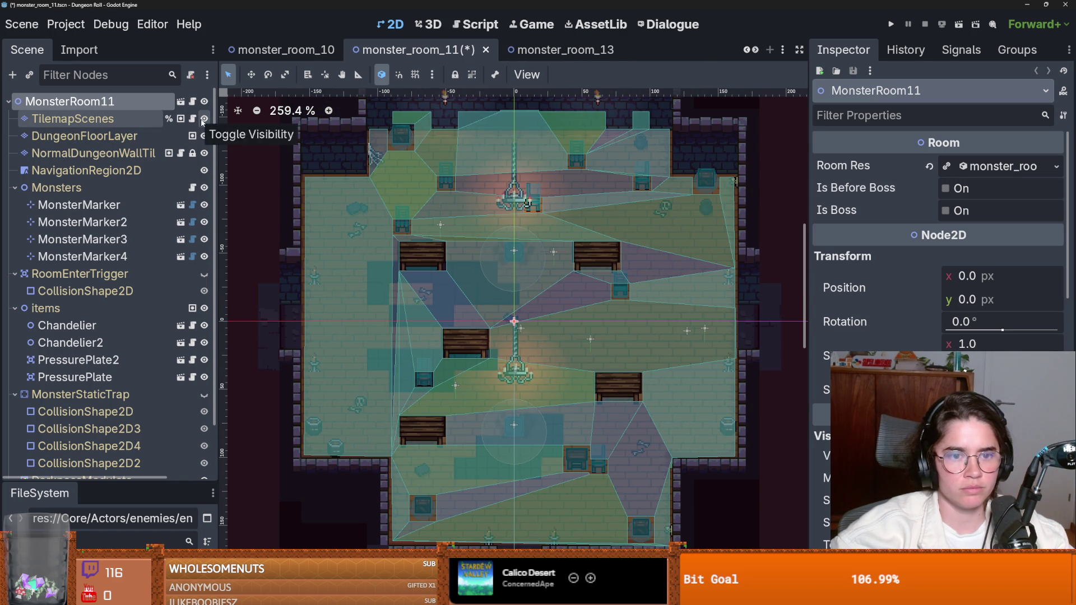
click(204, 119)
click(204, 119)
click(204, 119)
click(204, 119)
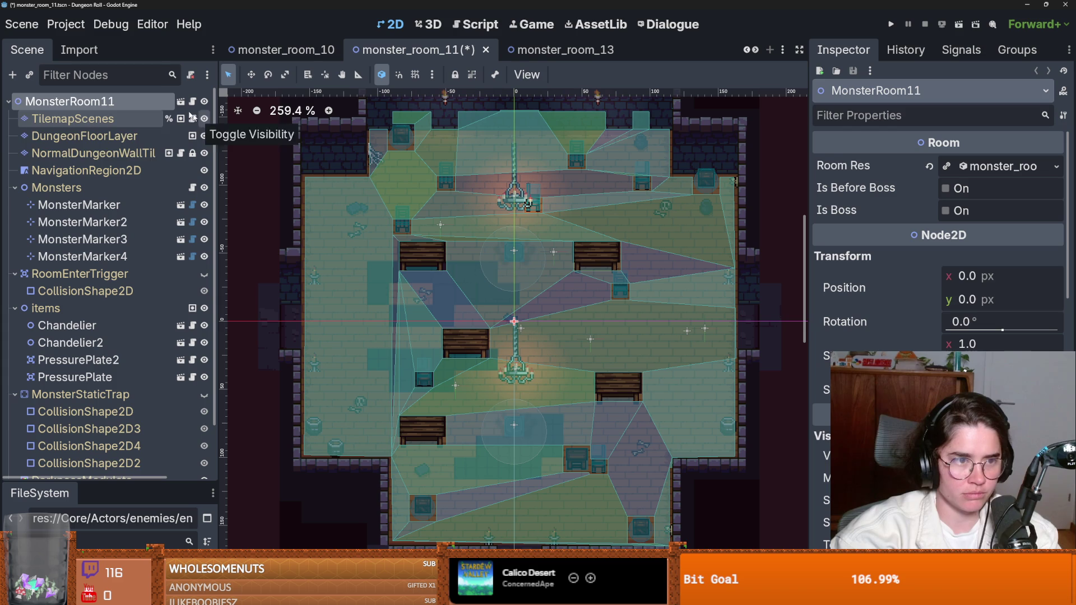
- Select NormalDungeonWallTilemapLayer, collapse the Monsters, RoomEnterTrigger, items, MonsterStaticTrap and respawn_point branches, then select DarknessModulate
click(90, 153)
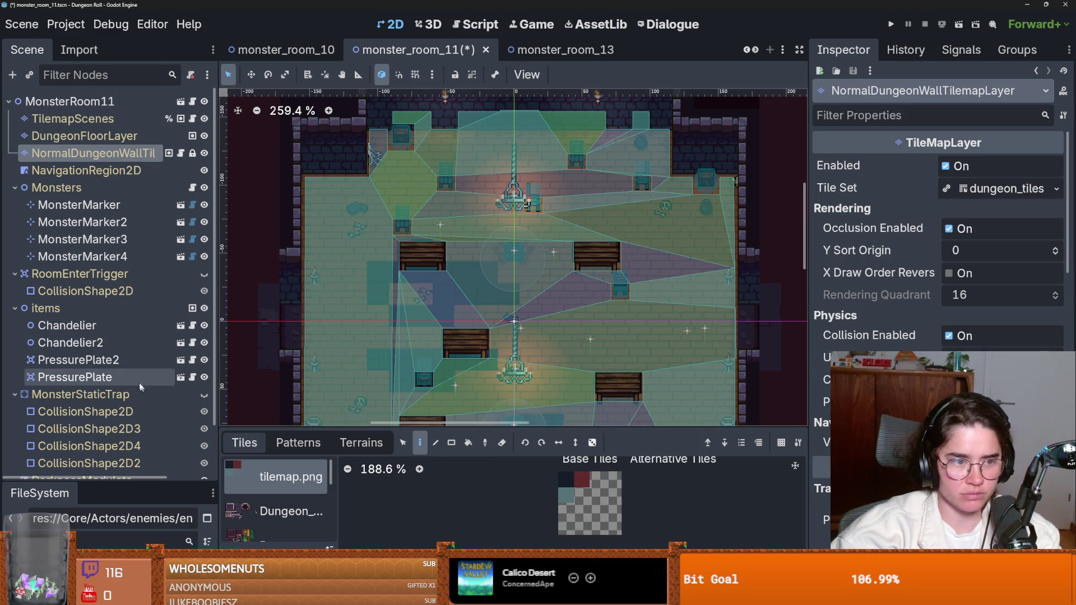
scroll(87, 212, down, 3)
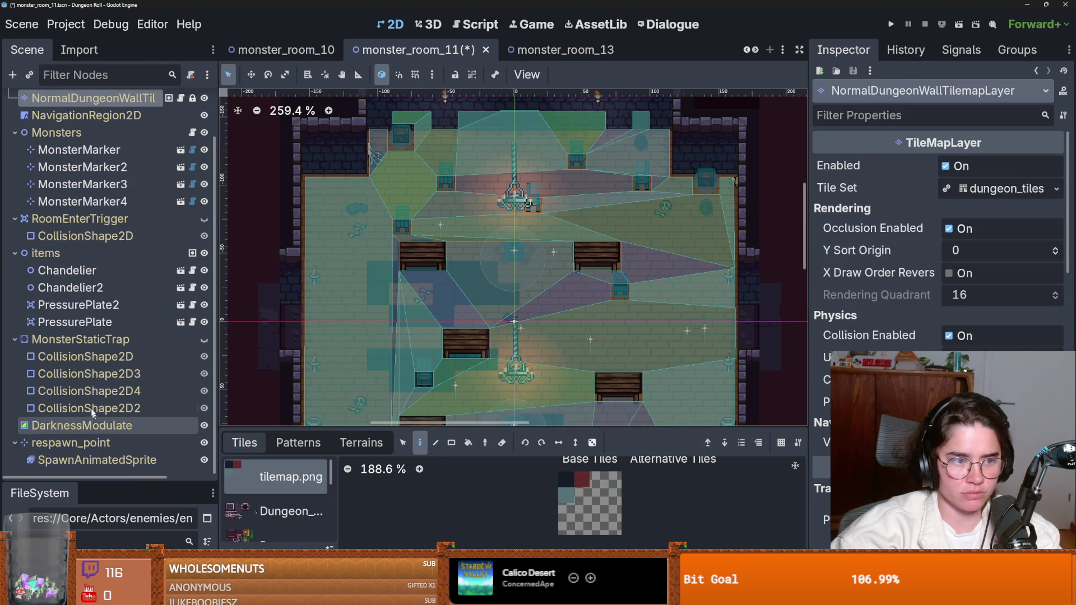
scroll(82, 313, up, 3)
click(14, 188)
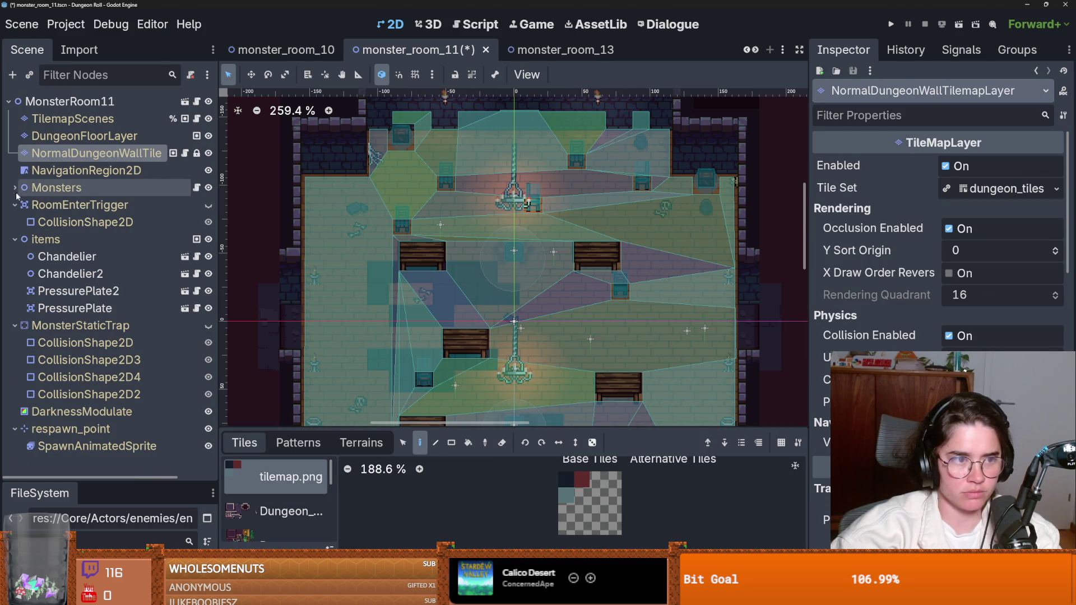
click(14, 204)
click(14, 222)
click(15, 239)
click(81, 257)
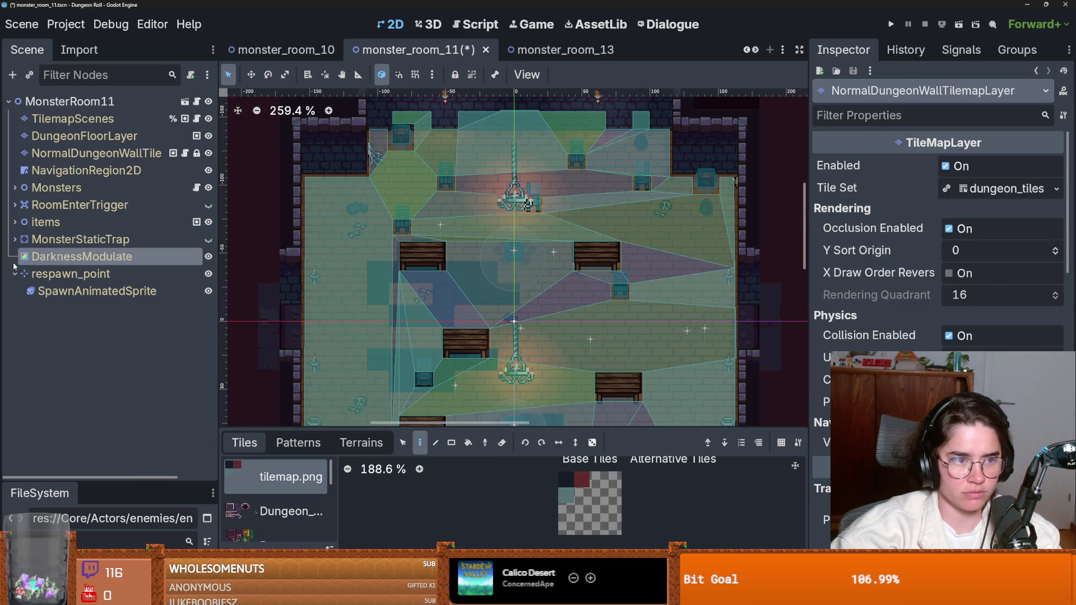
click(14, 274)
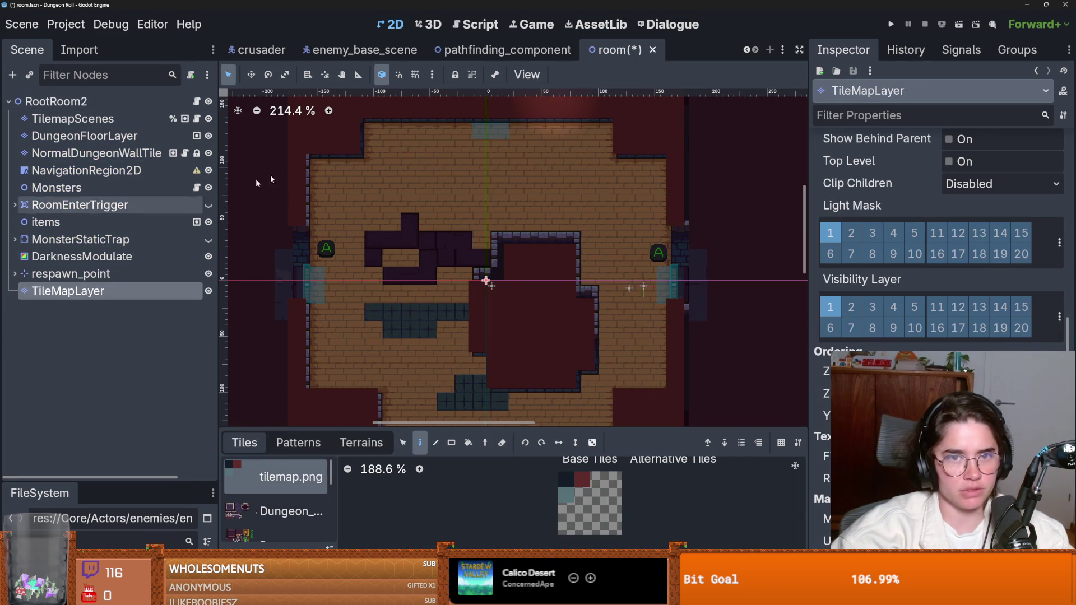
- Save room.tscn with Ctrl+S
key(ctrl+s)
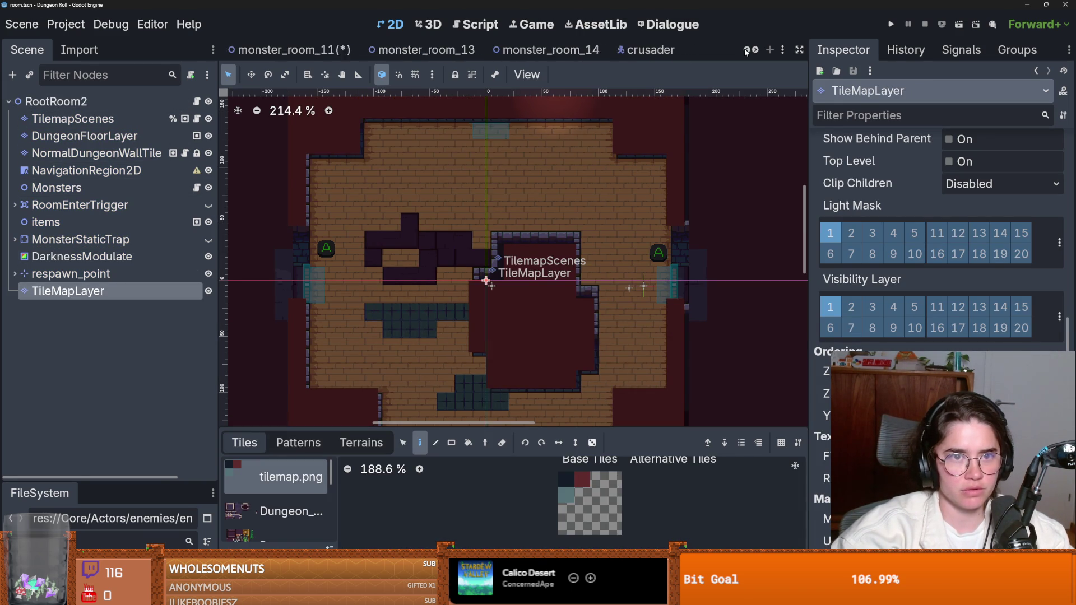